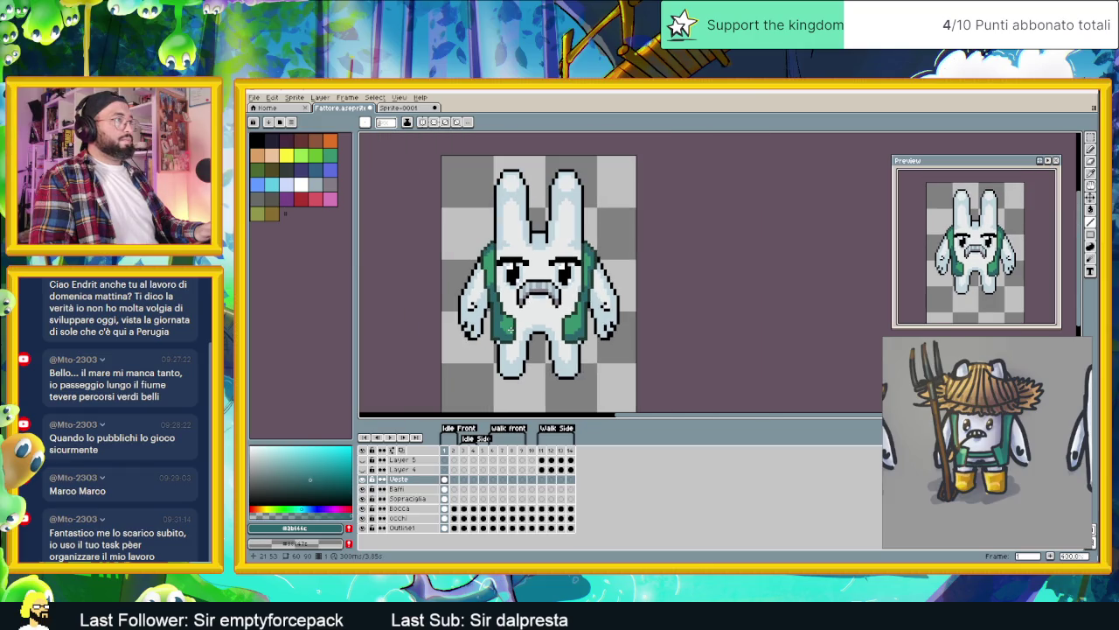
Step: Sample the vest green from the Sprite-0001 reference painting, then return to Fattore.aseprite
scroll(511, 329, "down", 2)
scroll(586, 333, "up", 1)
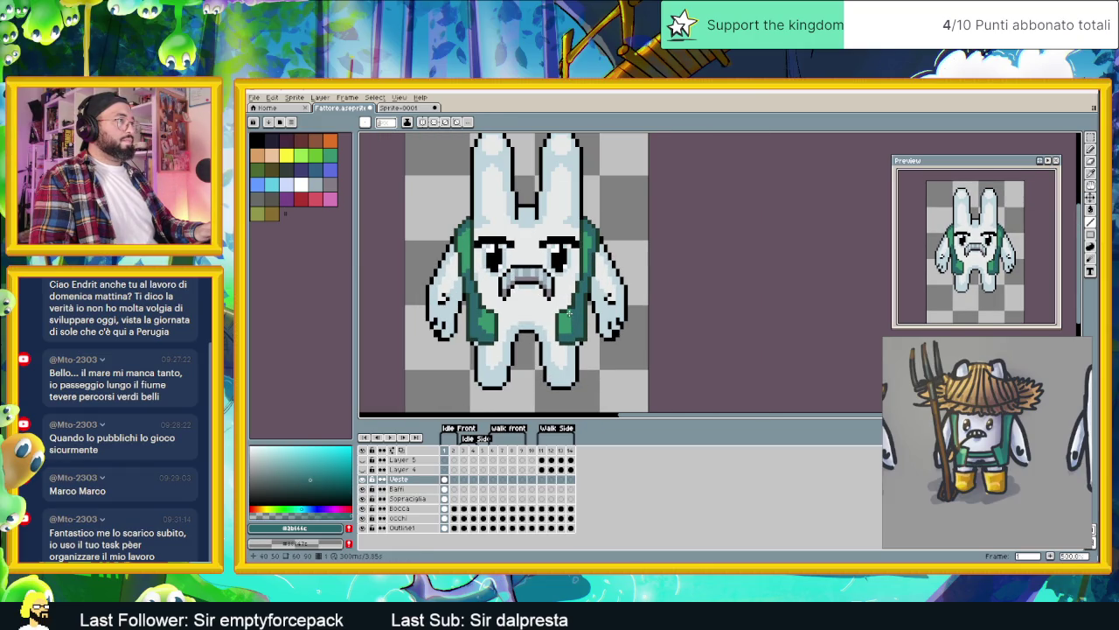
scroll(581, 337, "down", 1)
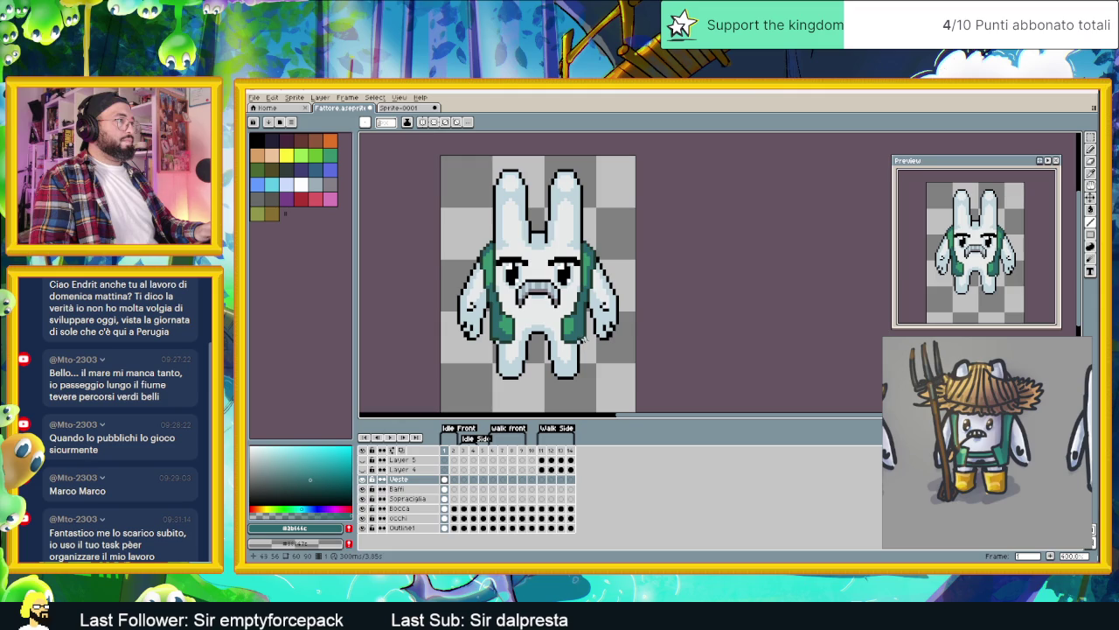
scroll(573, 341, "up", 1)
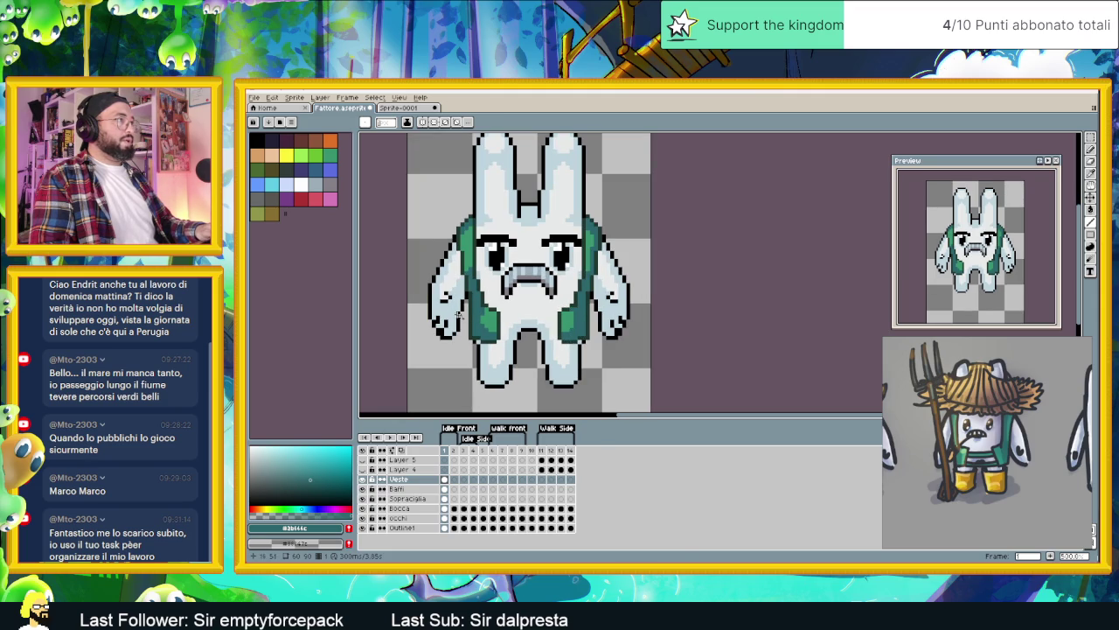
key("ctrl+Tab")
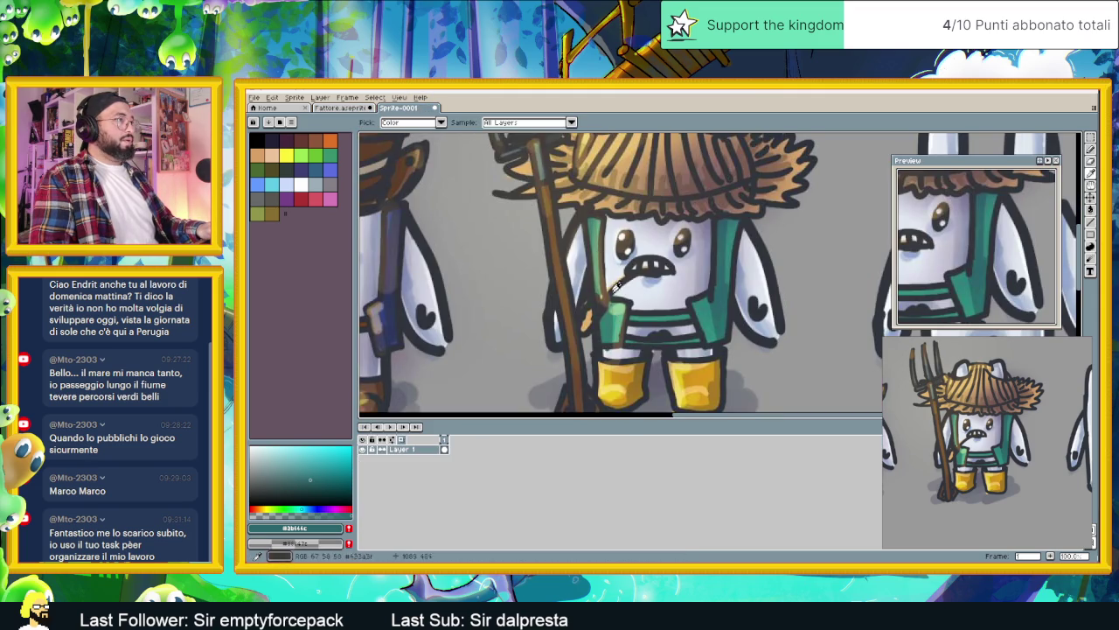
left_click(619, 302)
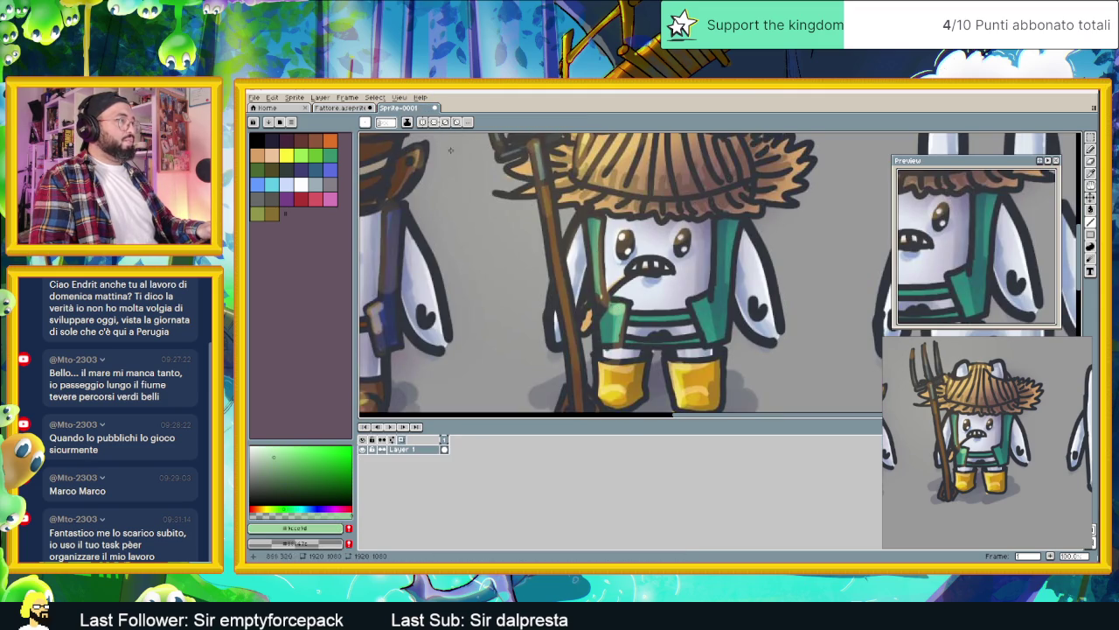
key("ctrl+Tab")
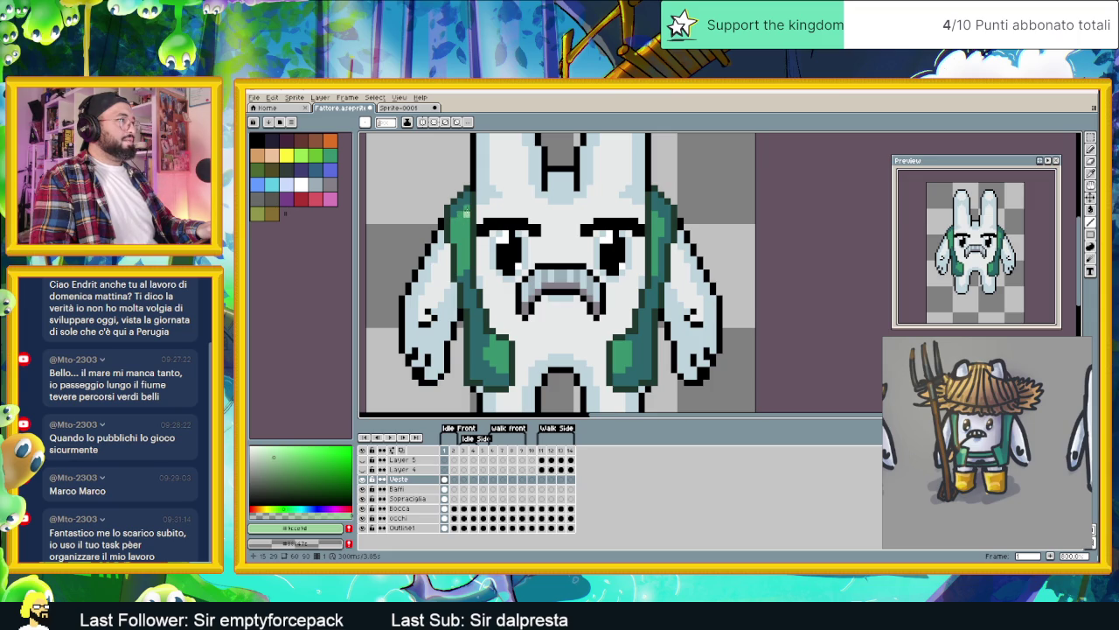
Step: Paint light green vertical highlight strokes down the left and right vest panels
left_click_drag(465, 211, 466, 259)
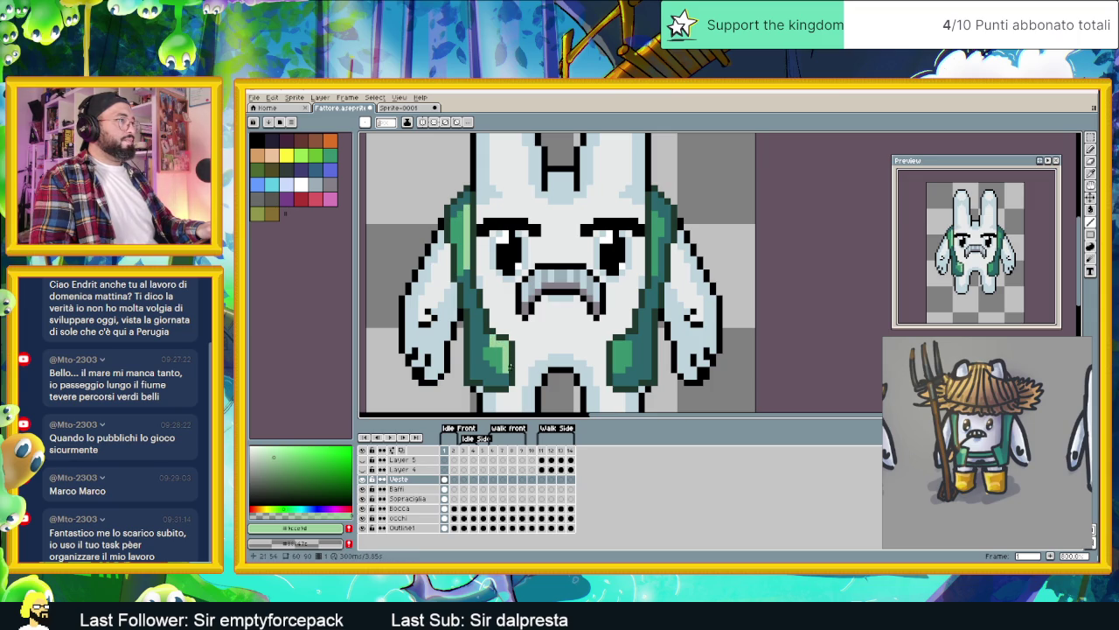
mouse_move(625, 349)
left_mouse_down()
mouse_move(618, 344)
mouse_move(615, 366)
left_mouse_up()
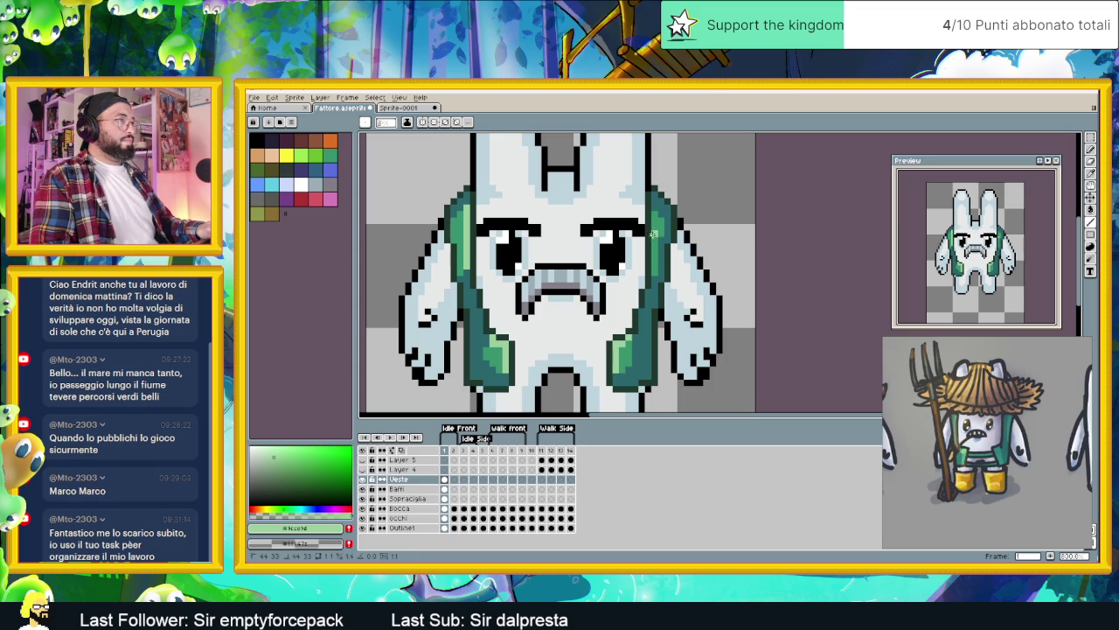
left_click_drag(654, 241, 654, 270)
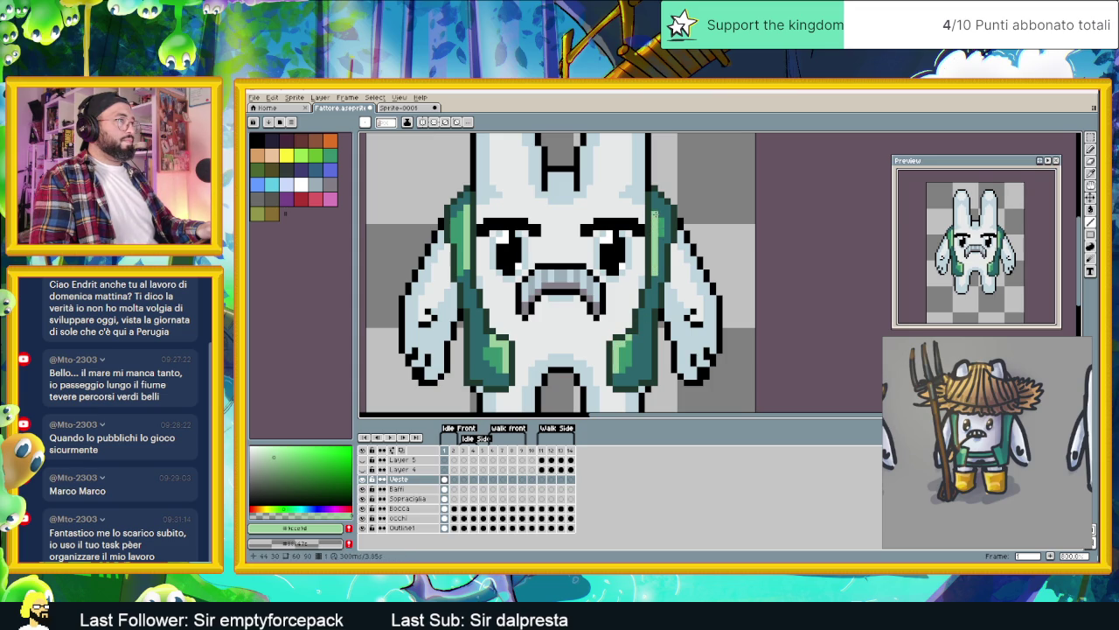
scroll(674, 261, "down", 1)
scroll(673, 280, "down", 1)
scroll(673, 308, "down", 1)
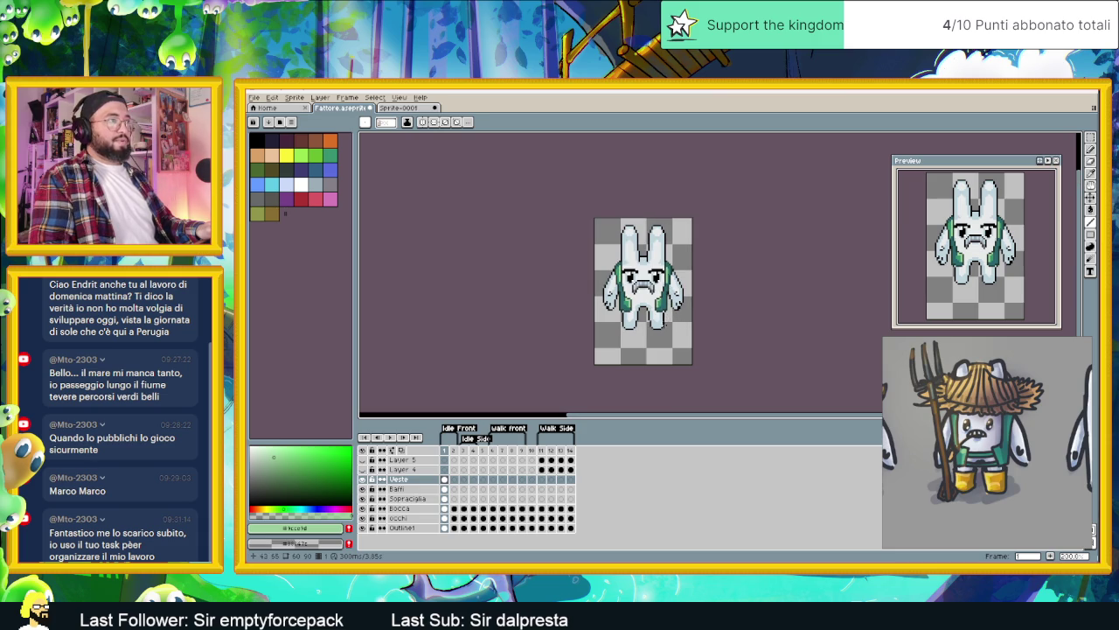
scroll(674, 303, "up", 1)
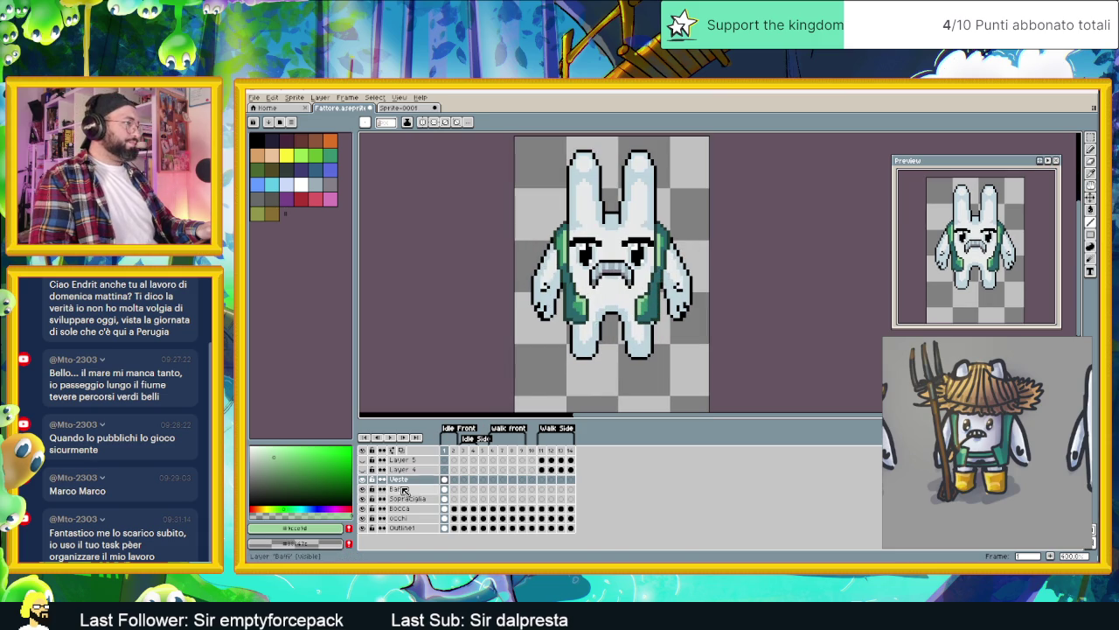
Step: Insert a new layer below Veste, naming it Pantaloni first and then Cintura
right_click(404, 490)
left_click(409, 507)
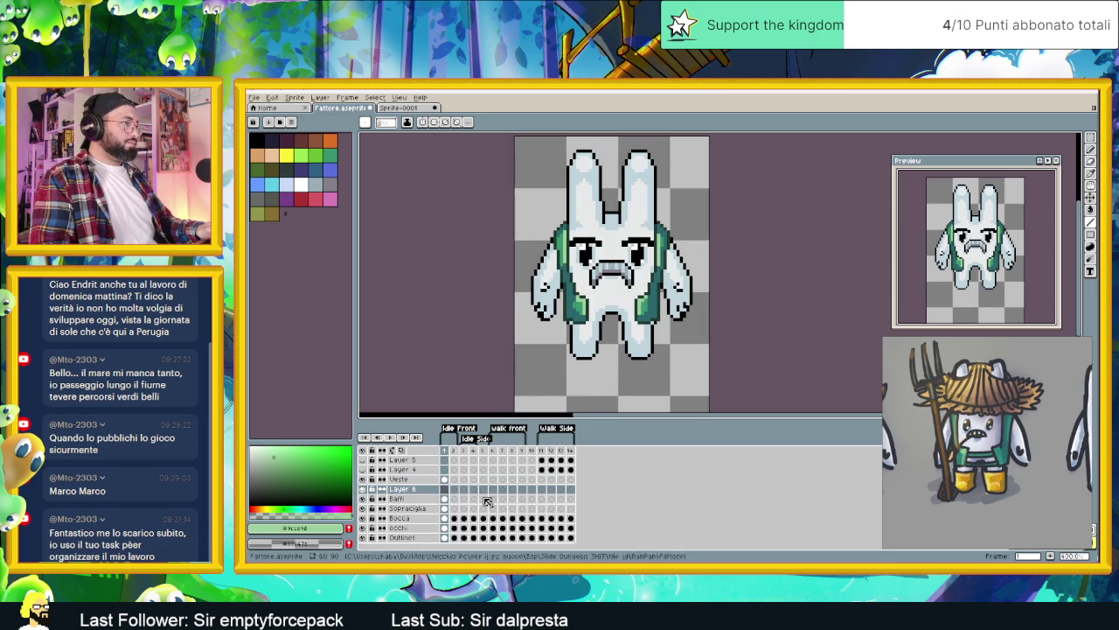
double_click(402, 490)
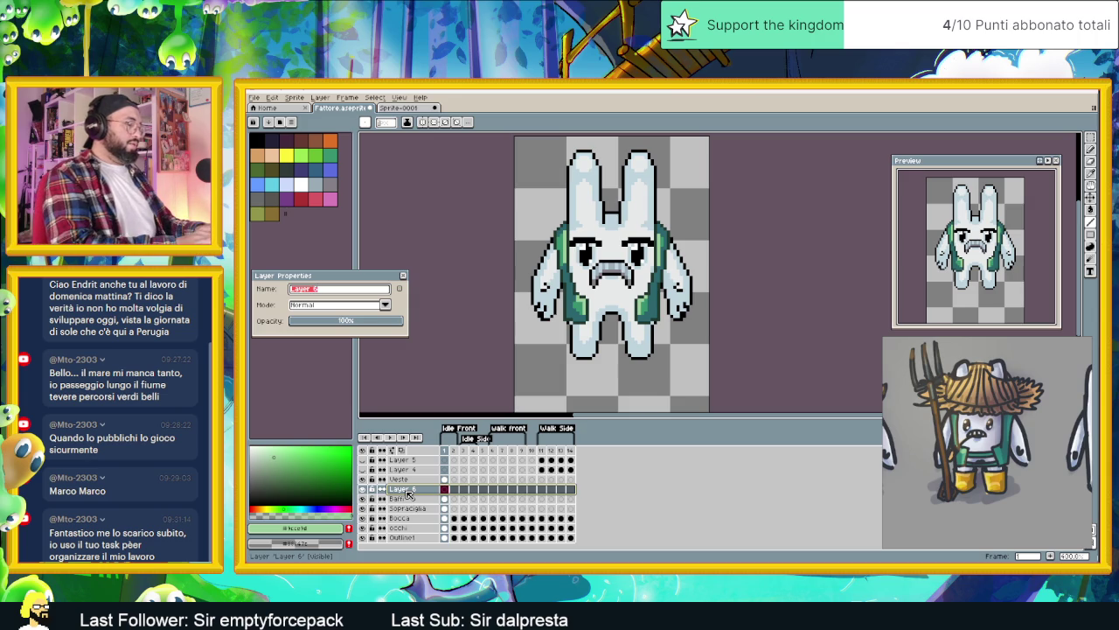
type("Pantaloni")
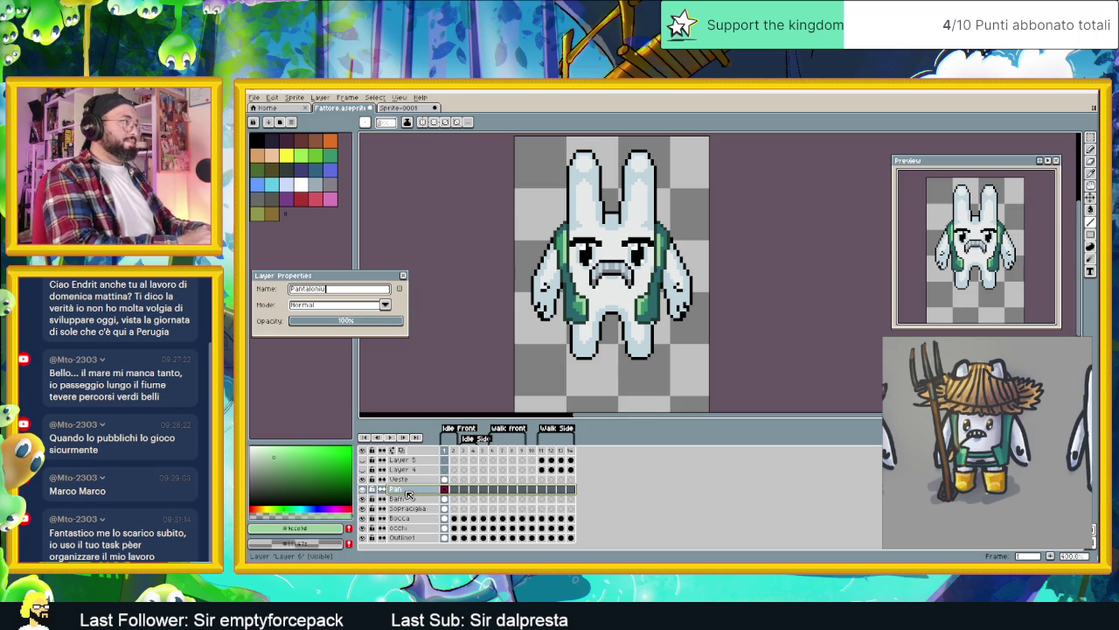
key("Return")
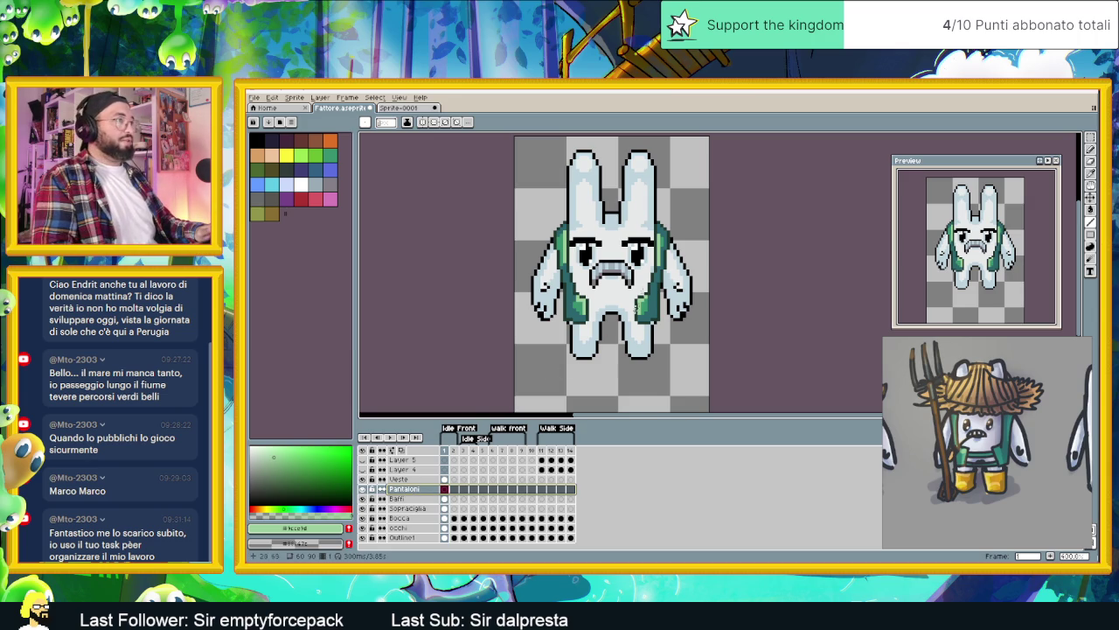
double_click(416, 494)
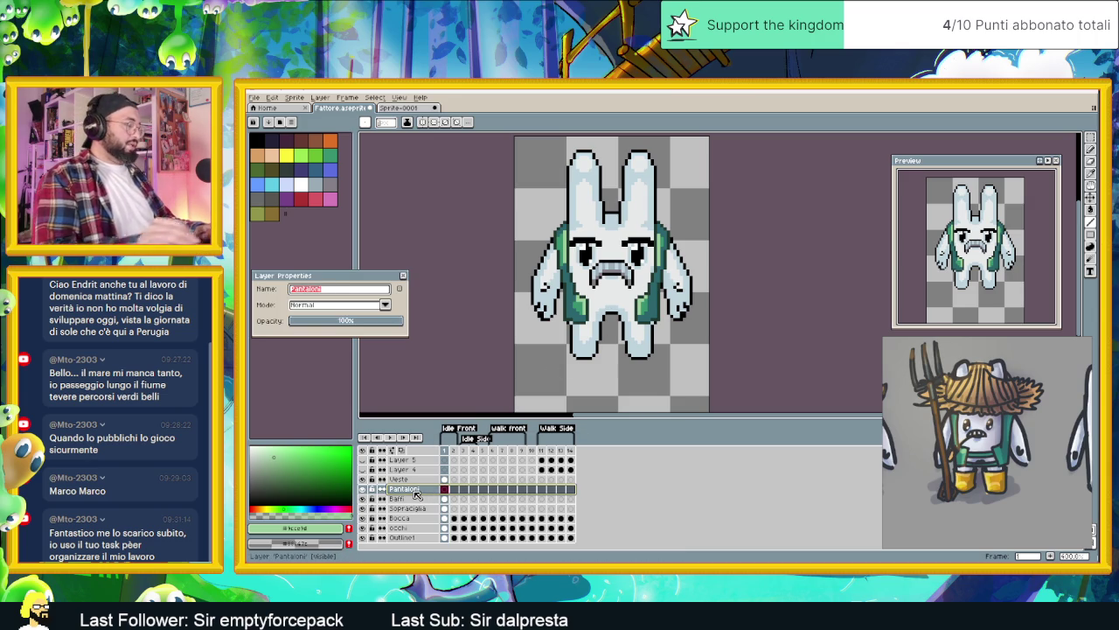
type("Cintura")
key("Return")
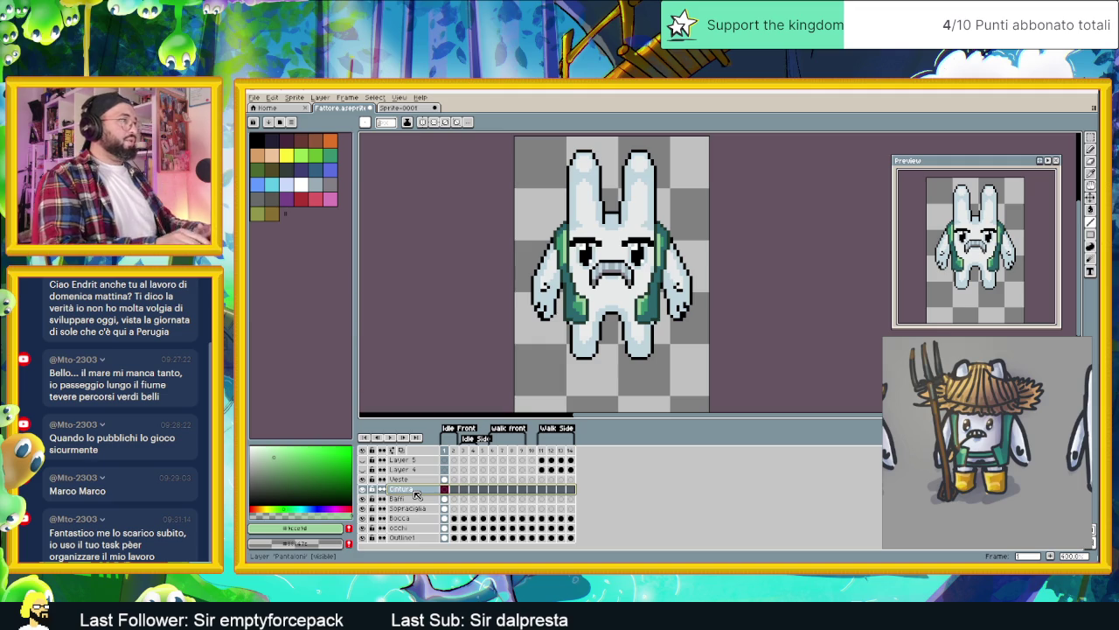
scroll(593, 326, "up", 2)
scroll(603, 319, "up", 2)
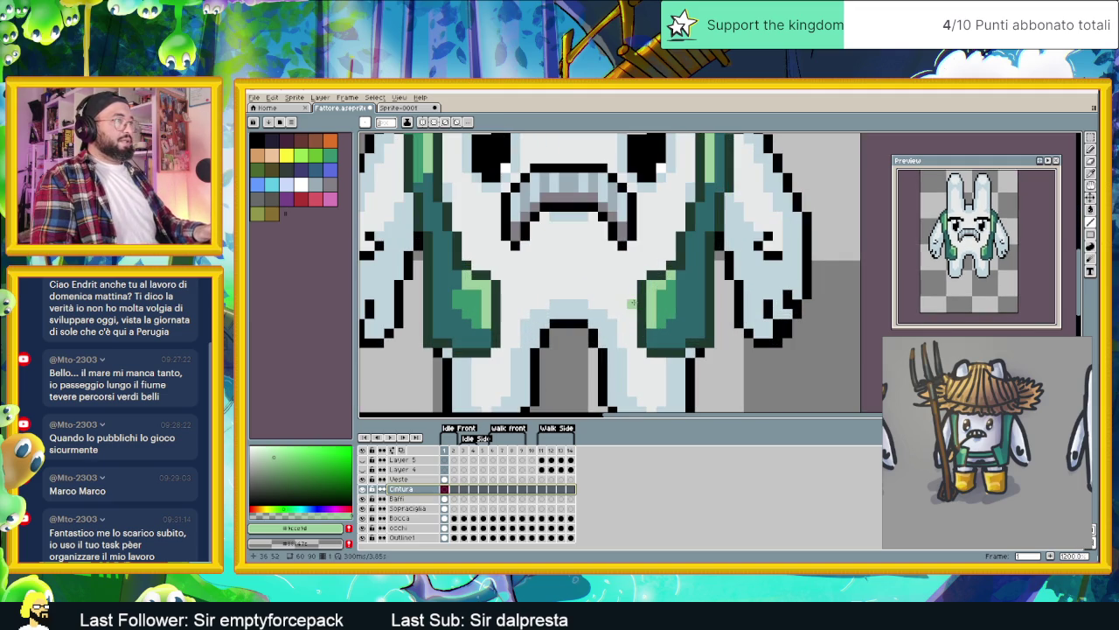
Step: Sample the dark teal vest outline and draw the belt's upper and lower edges across the waist
left_click(495, 284, "alt")
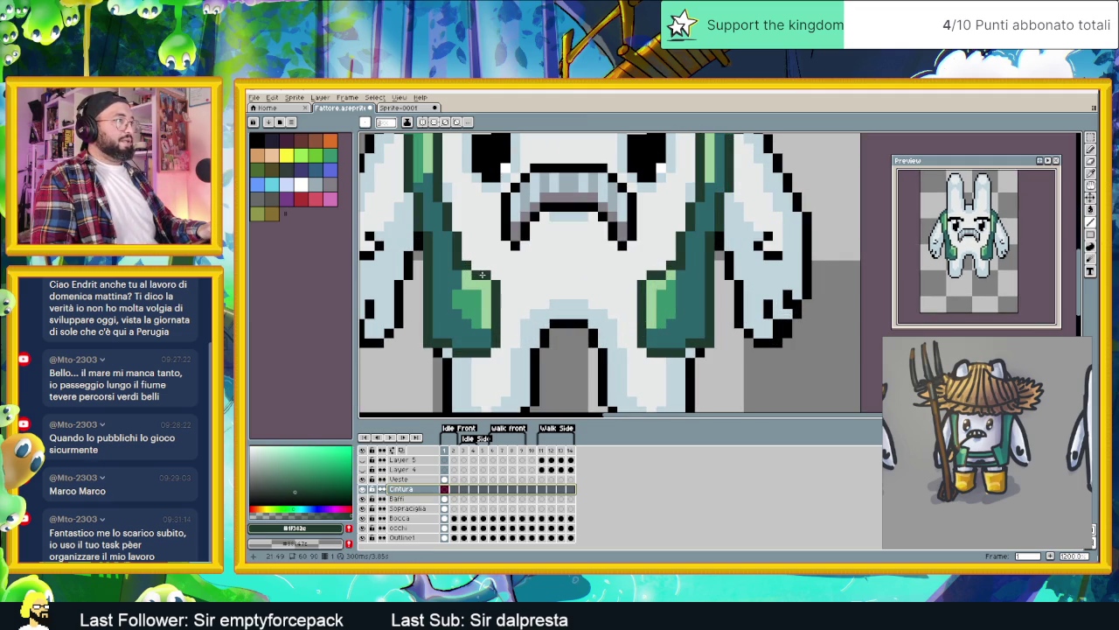
mouse_move(473, 274)
left_mouse_down()
mouse_move(582, 276)
mouse_move(503, 284)
mouse_move(637, 294)
left_mouse_up()
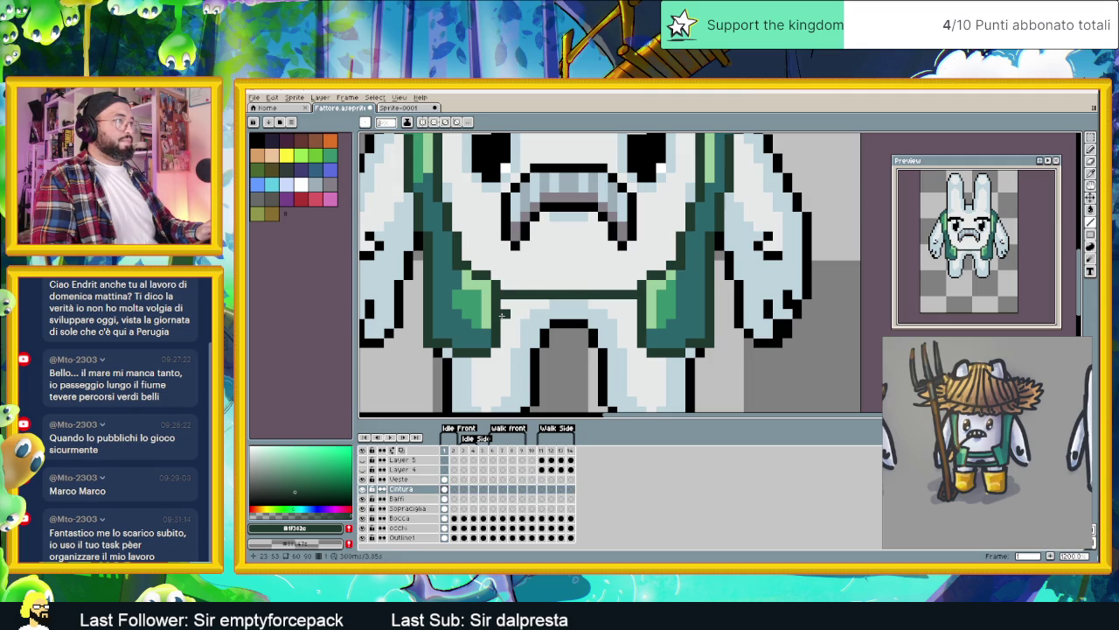
left_click_drag(502, 313, 638, 317)
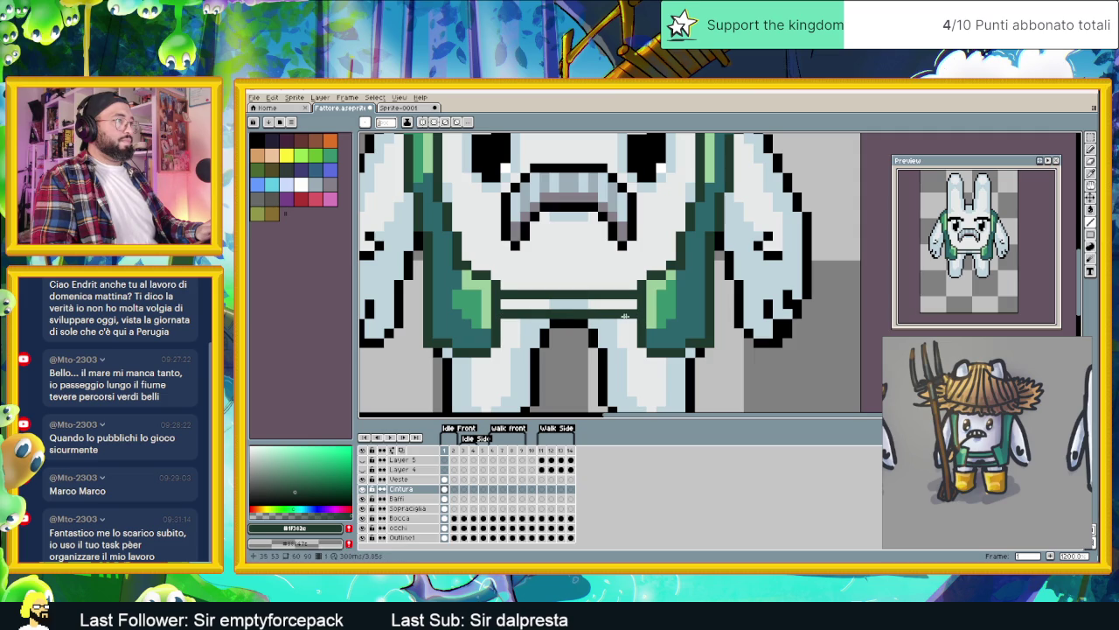
mouse_move(539, 313)
left_mouse_down()
mouse_move(611, 313)
mouse_move(526, 318)
left_mouse_up()
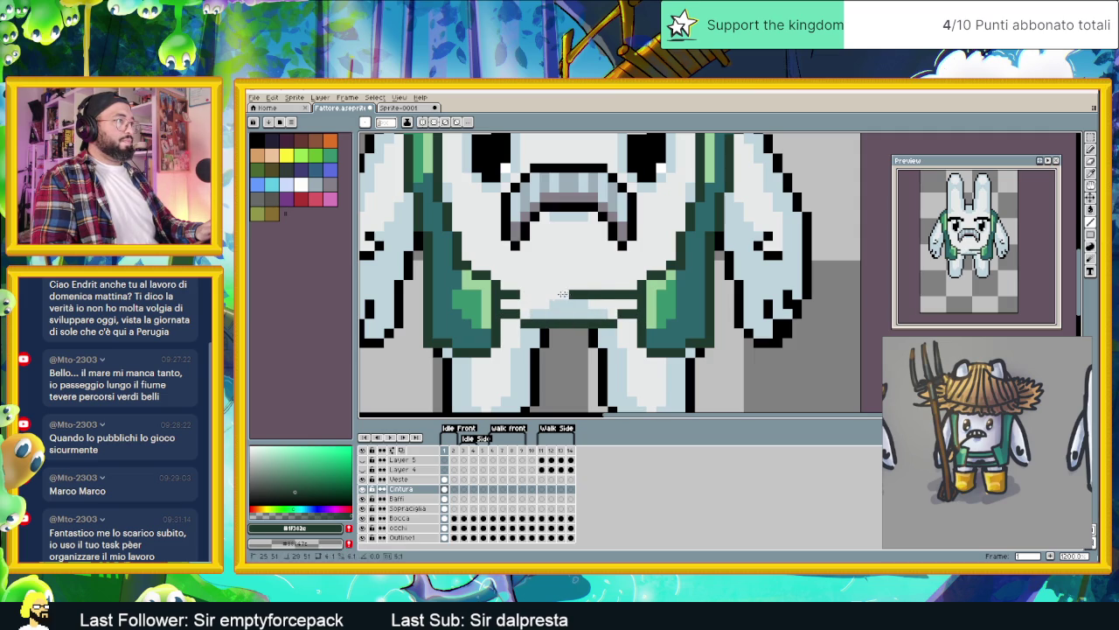
left_click_drag(566, 301, 524, 300)
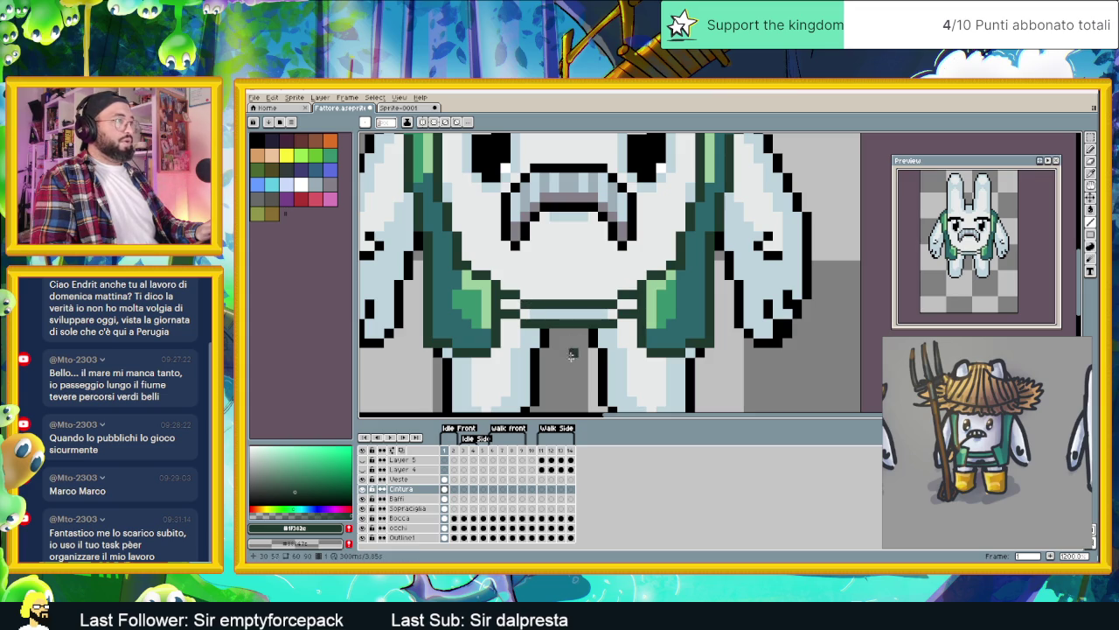
left_click_drag(520, 303, 609, 304)
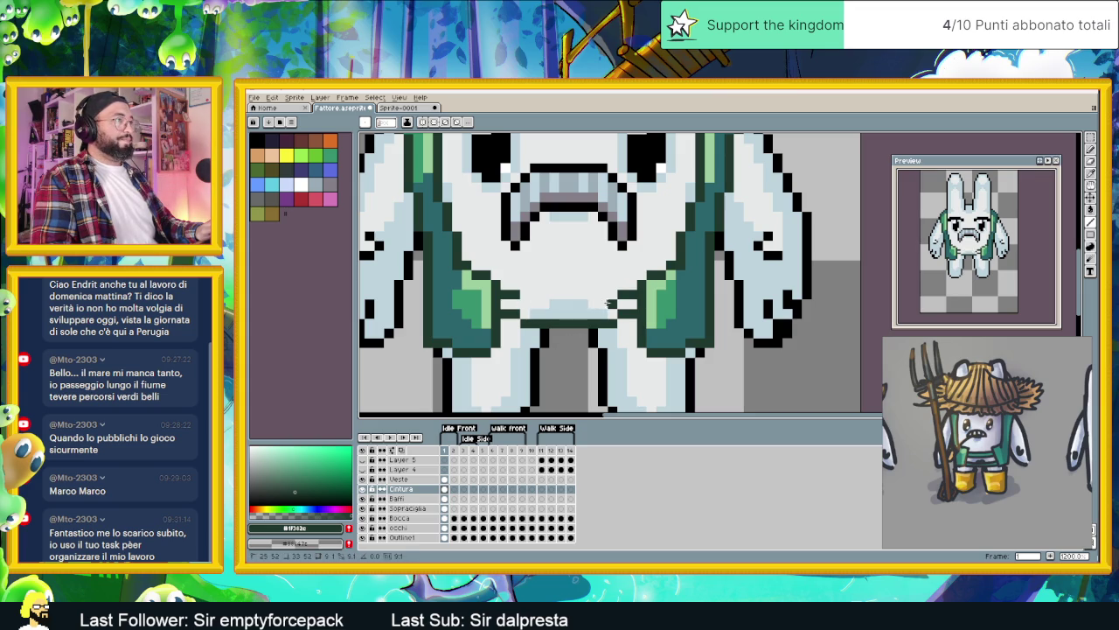
left_click(611, 296)
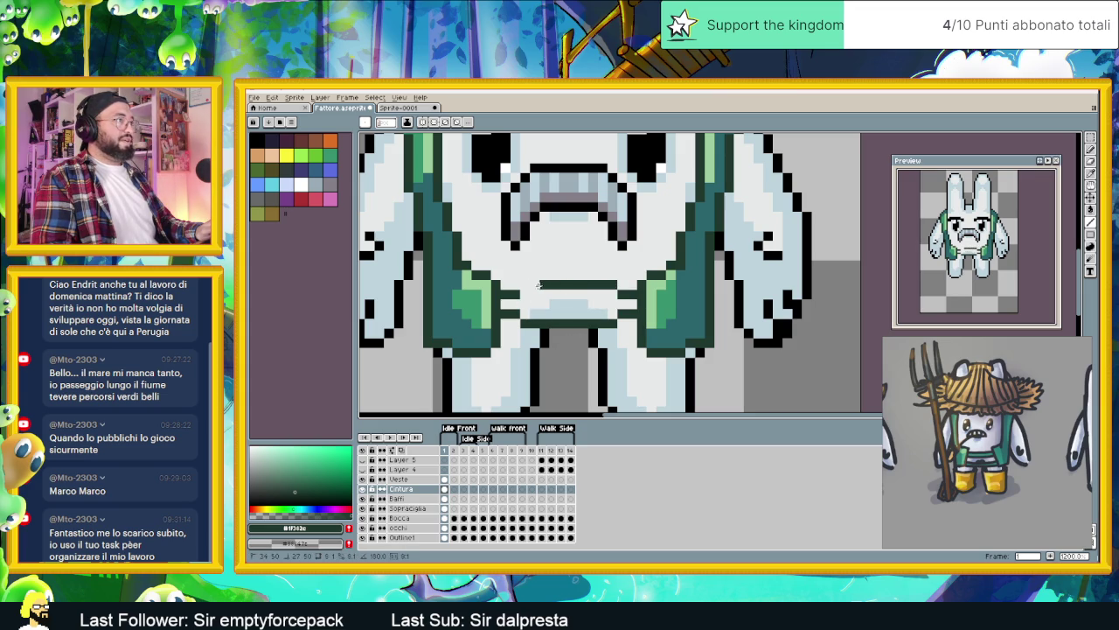
scroll(623, 306, "down", 1)
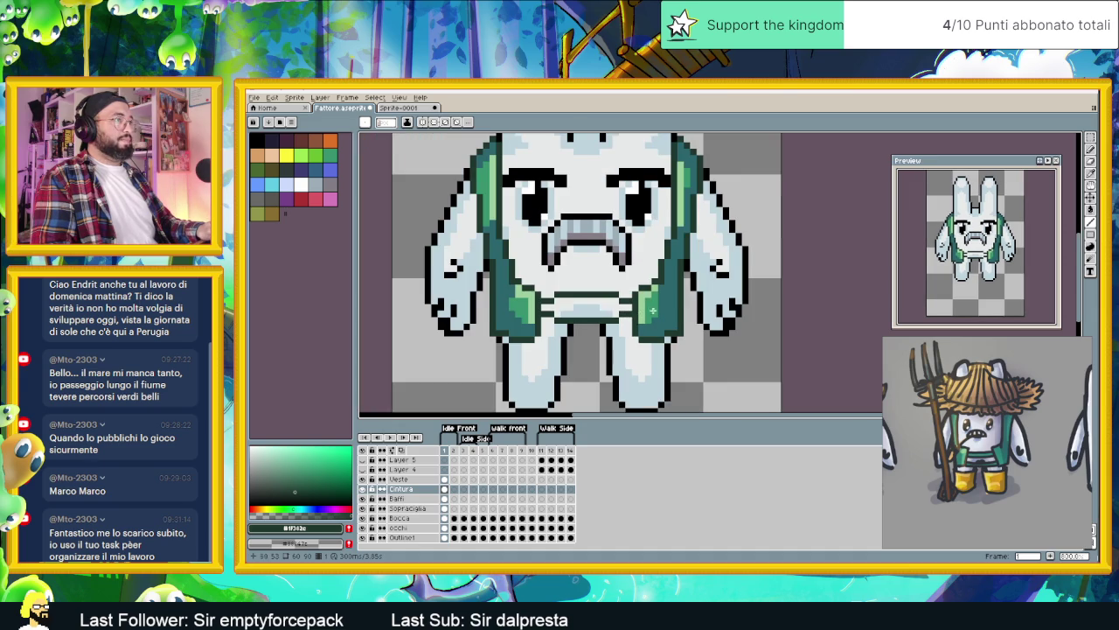
Step: Flood-fill the belt with the vest's teal green, after undoing a first fill attempt
left_click(652, 308, "alt")
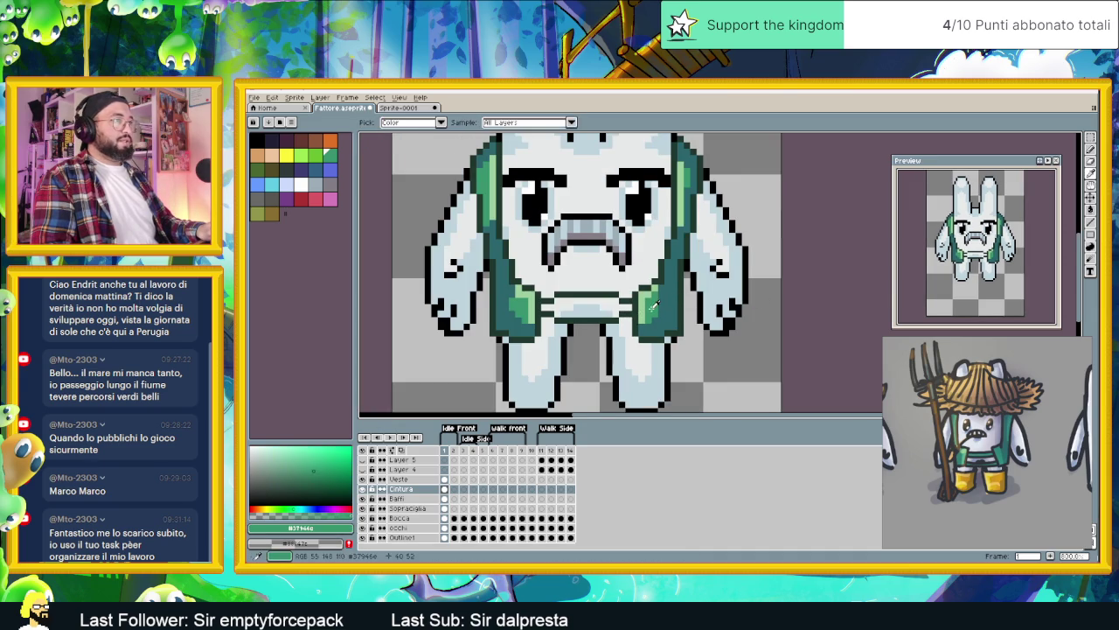
key("g")
left_click(592, 311)
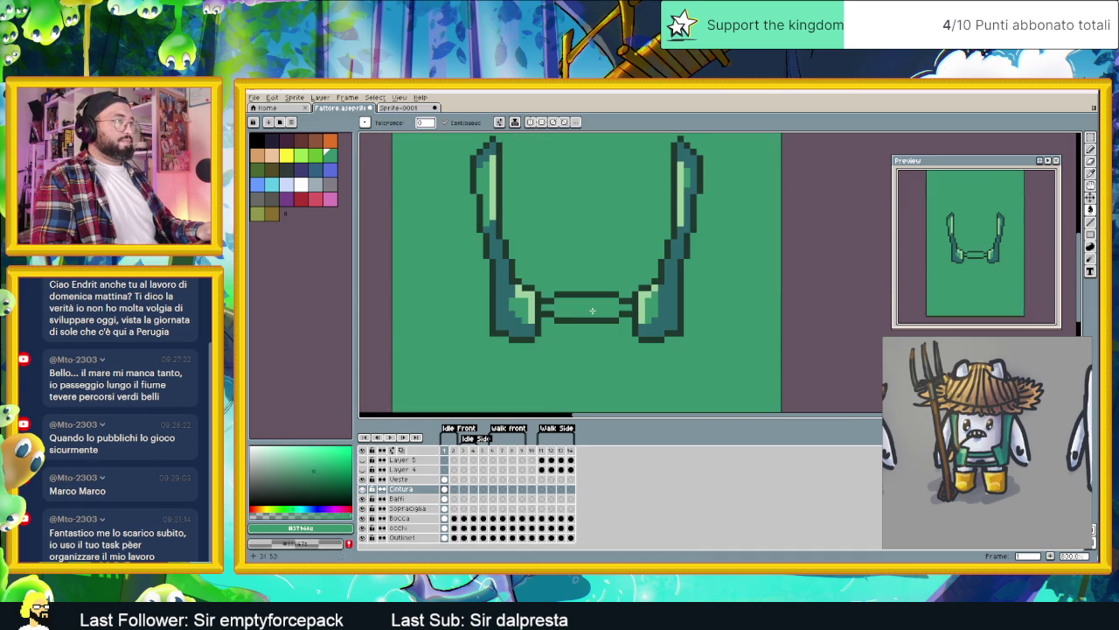
key("ctrl+z")
left_click(615, 289, "alt")
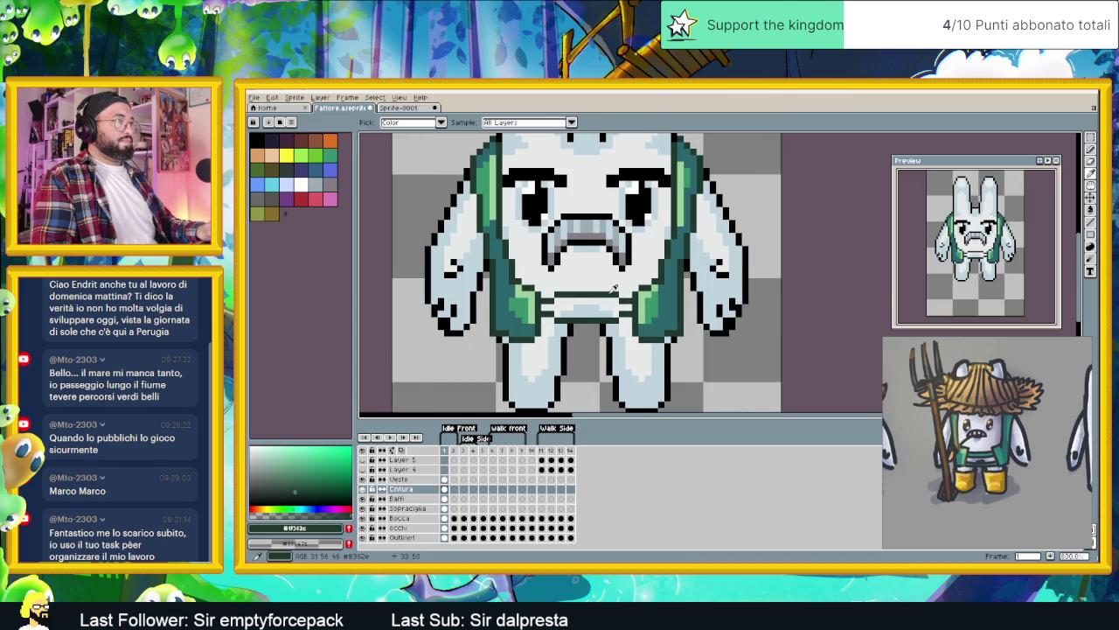
key("b")
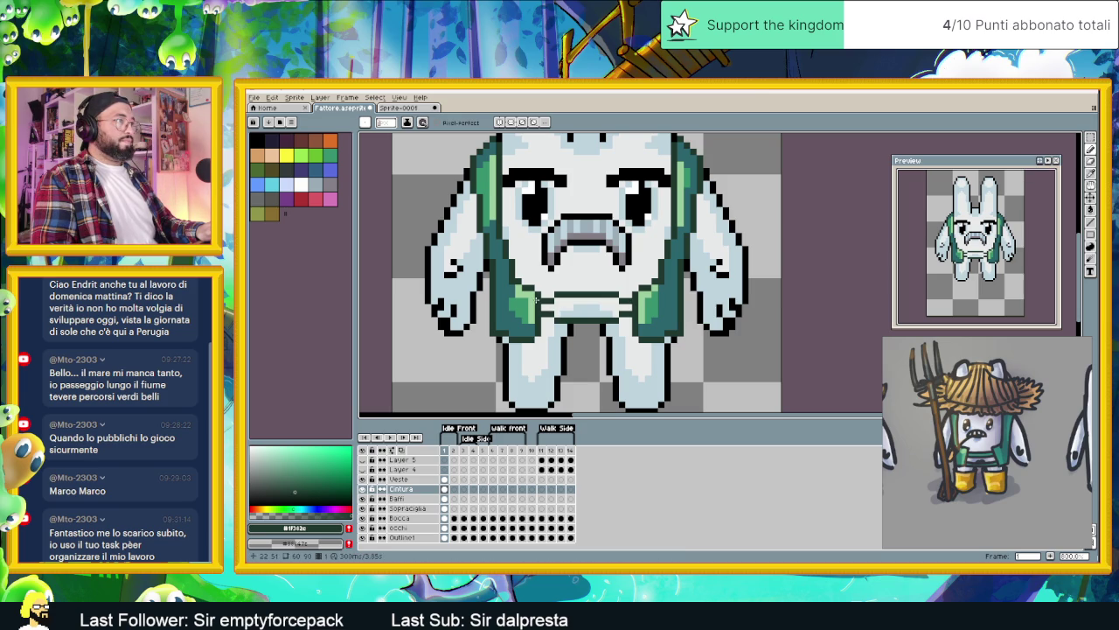
left_click(680, 302, "alt")
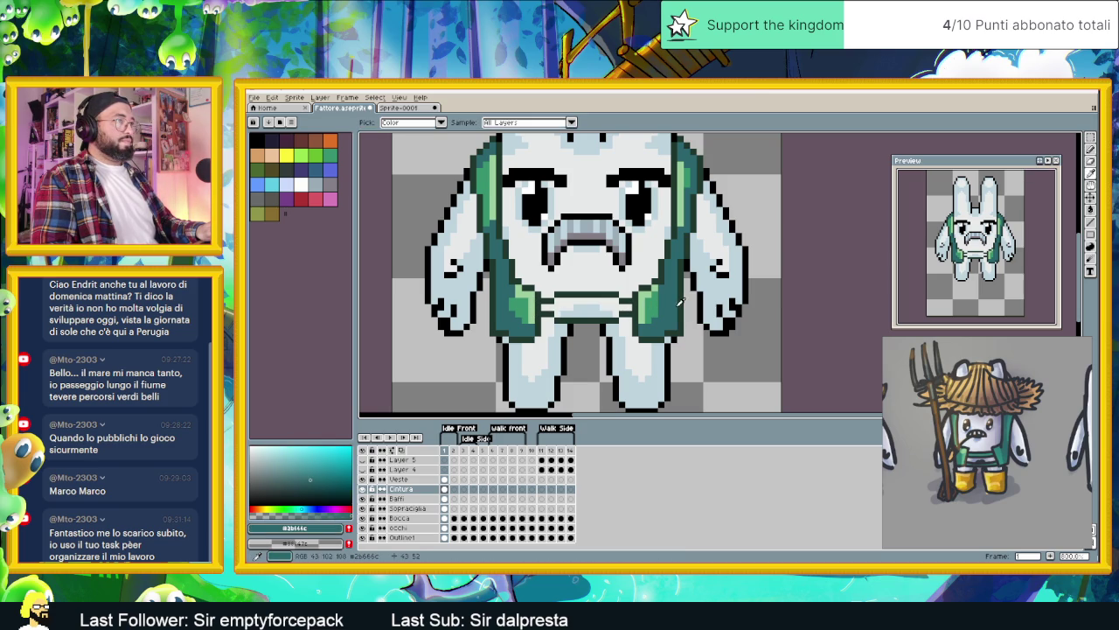
key("g")
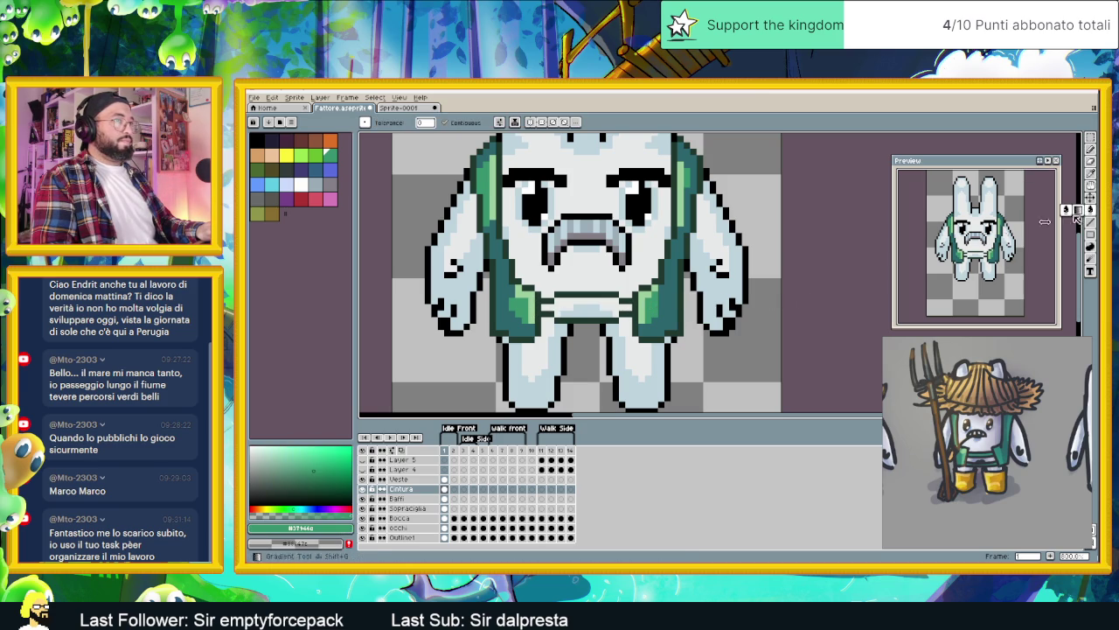
left_click(595, 306)
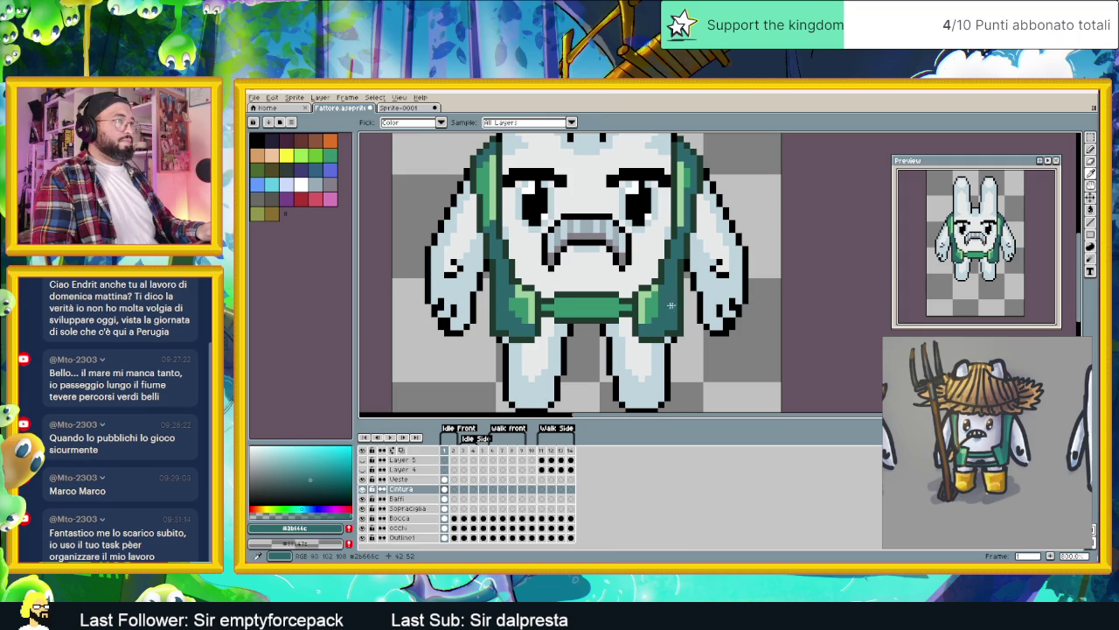
Step: Shade the belt's right end dark teal and sample the belt greens
key("b")
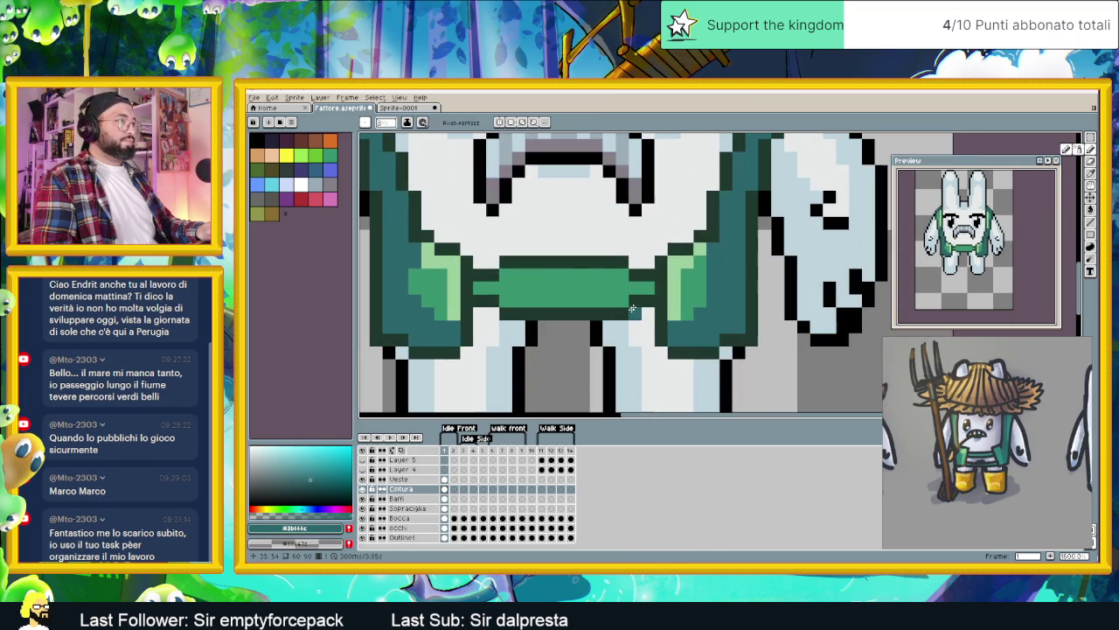
scroll(650, 285, "up", 2)
mouse_move(651, 285)
left_mouse_down()
mouse_move(624, 279)
mouse_move(618, 301)
mouse_move(491, 302)
left_mouse_up()
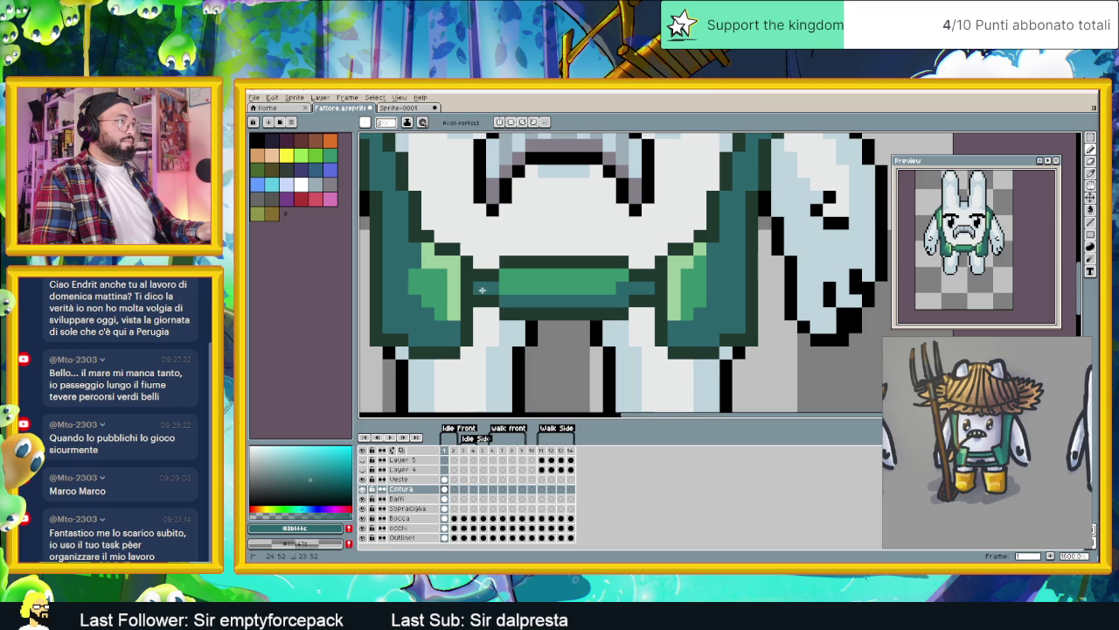
scroll(558, 323, "down", 2)
key("alt")
left_click(564, 296, "alt")
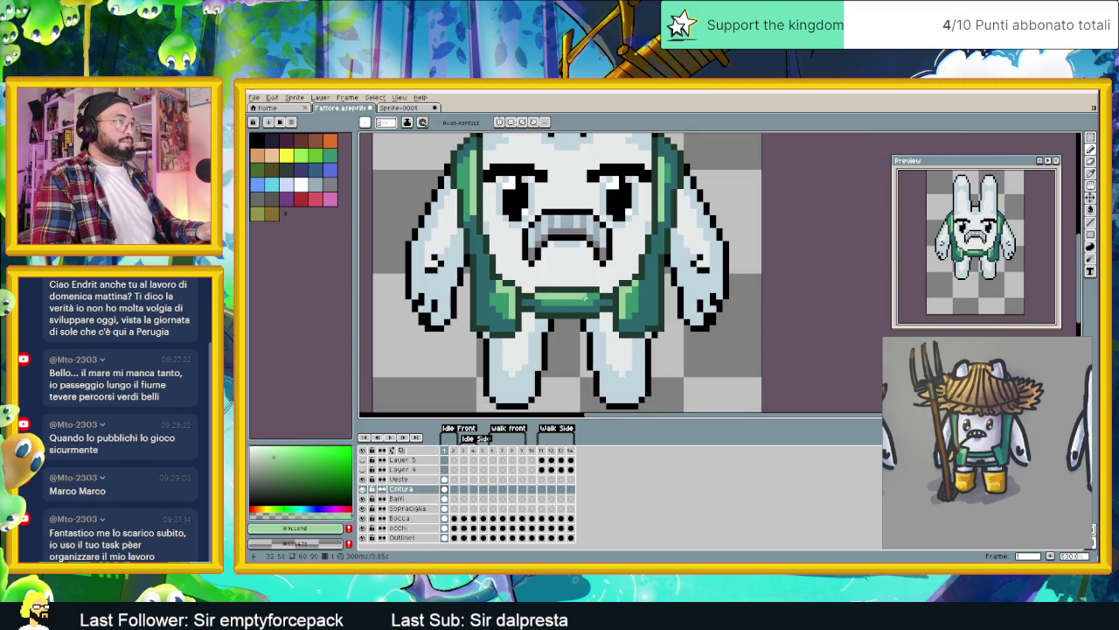
left_click(587, 298, "alt")
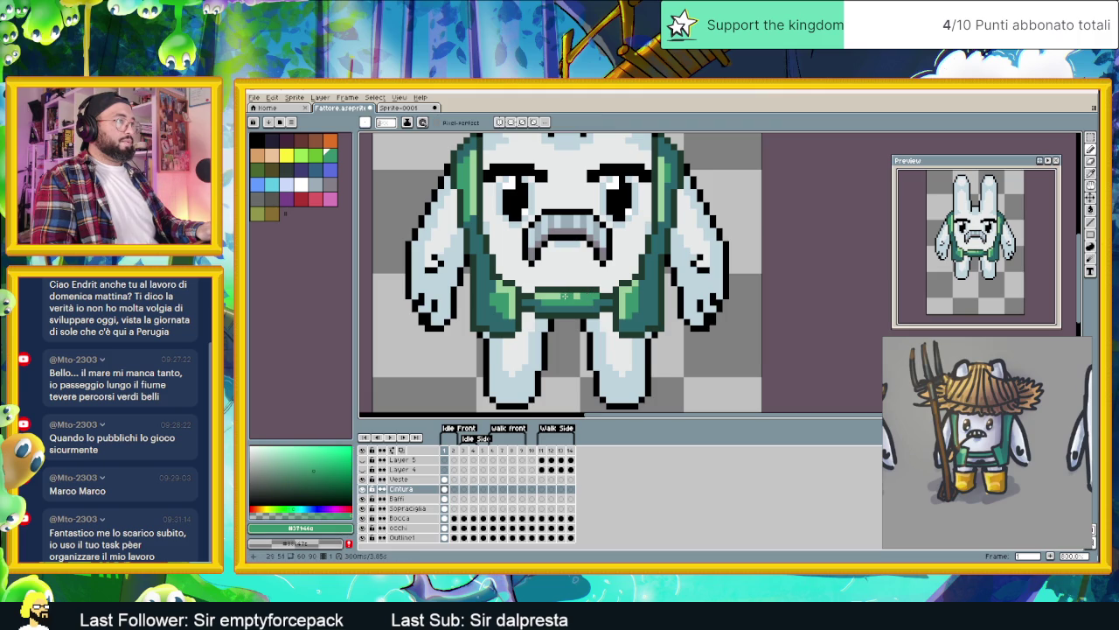
Step: Add a new layer above Baffi named Scarpette
scroll(603, 306, "down", 1)
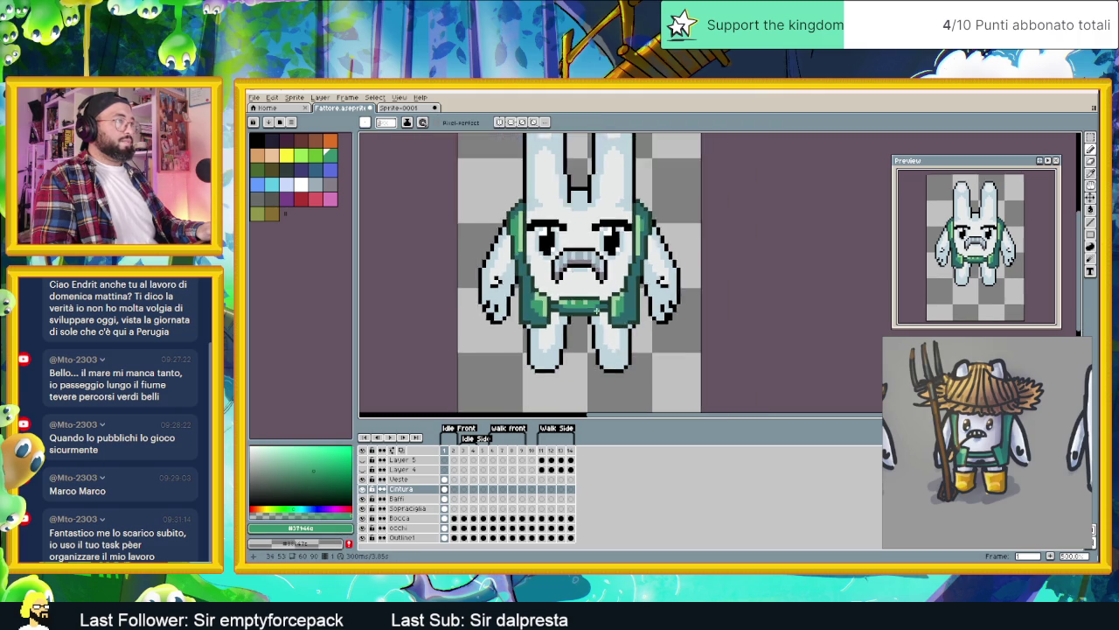
scroll(608, 328, "down", 1)
scroll(612, 350, "down", 1)
scroll(613, 352, "down", 1)
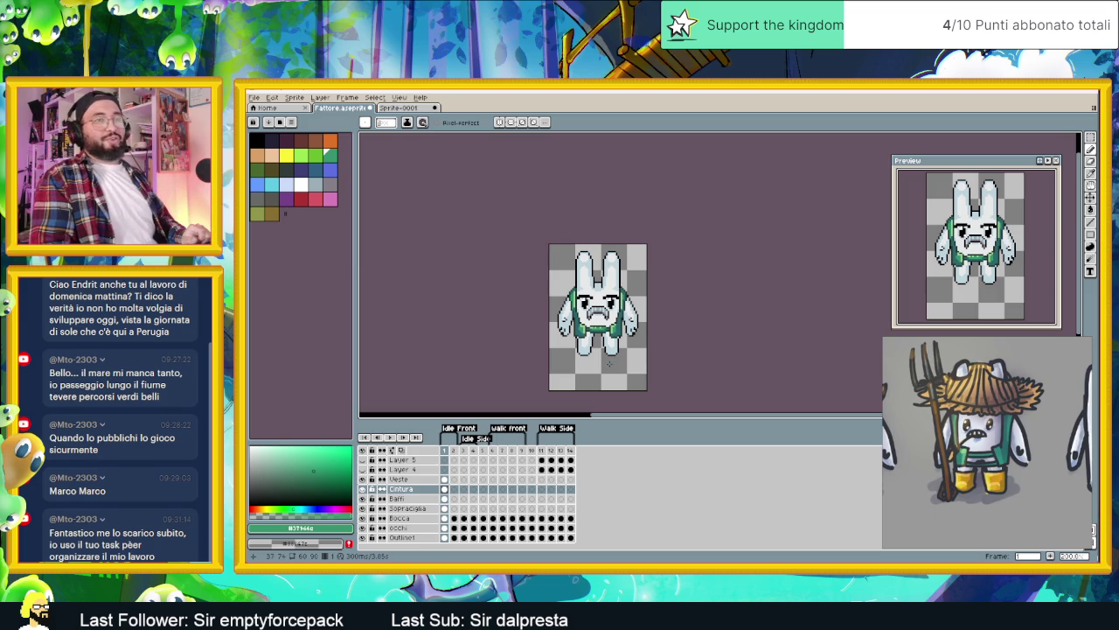
scroll(612, 359, "up", 1)
scroll(617, 345, "up", 1)
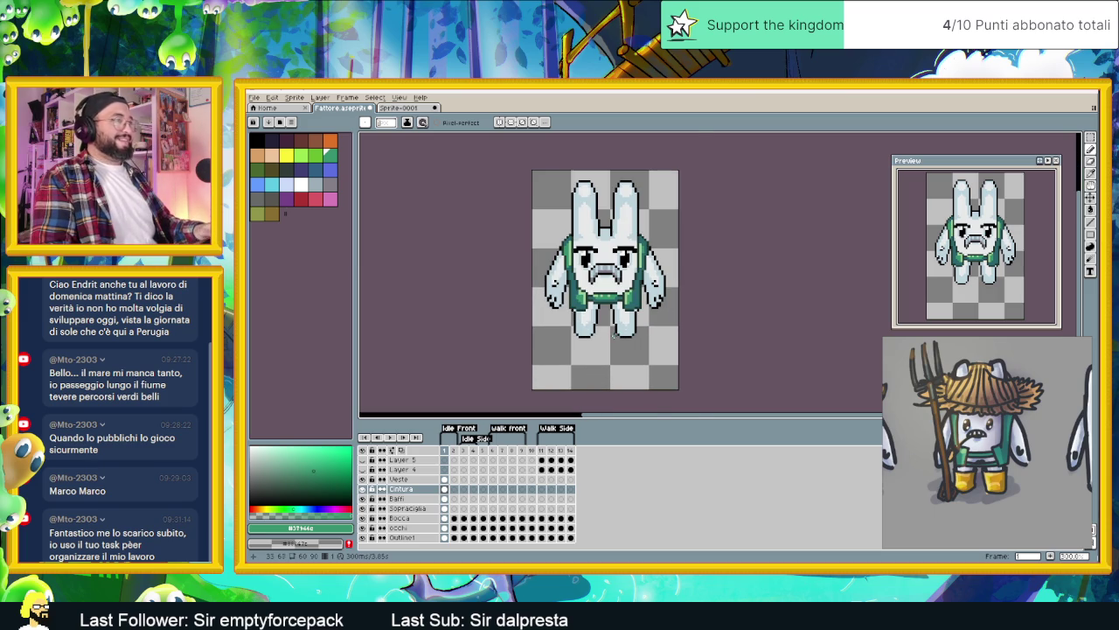
scroll(613, 336, "up", 1)
scroll(613, 336, "up", 1)
scroll(578, 331, "up", 1)
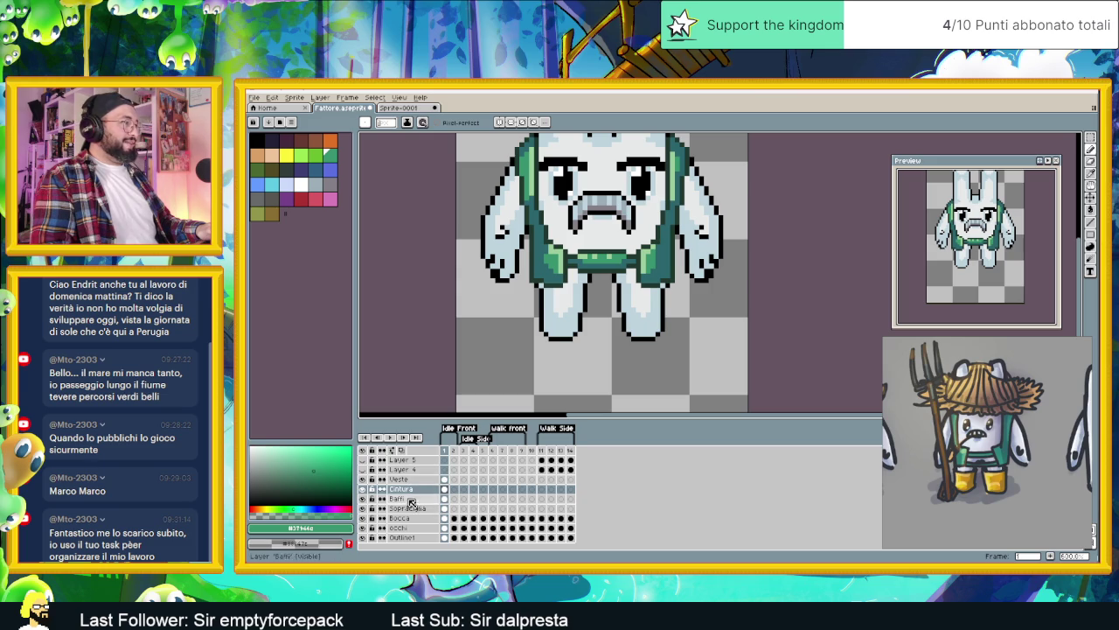
right_click(412, 499)
left_click(494, 498)
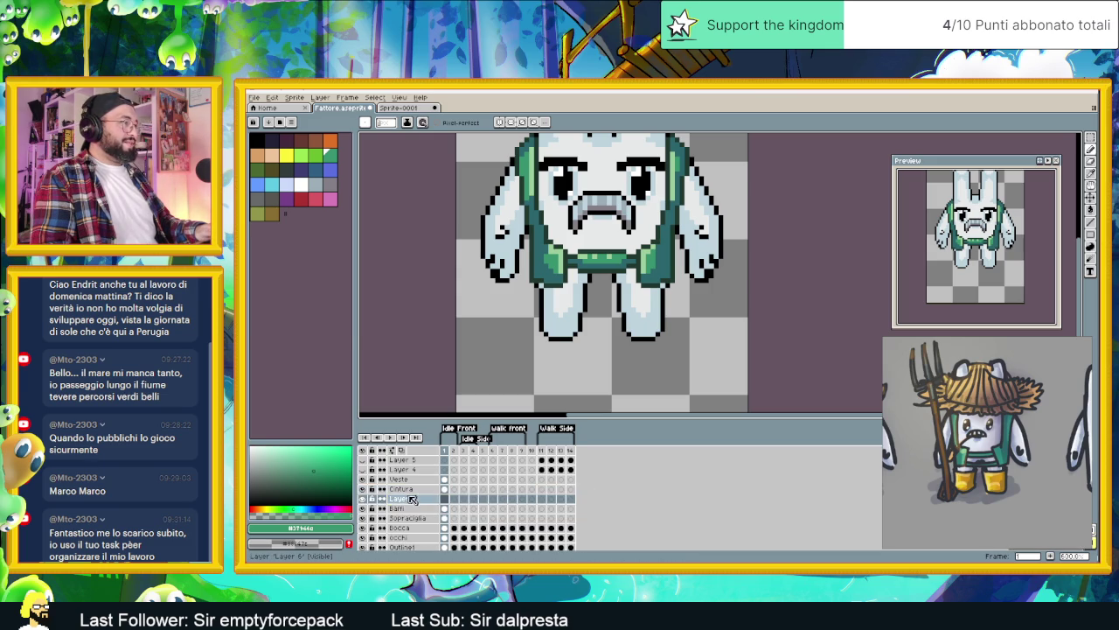
double_click(408, 499)
type("Scarpette")
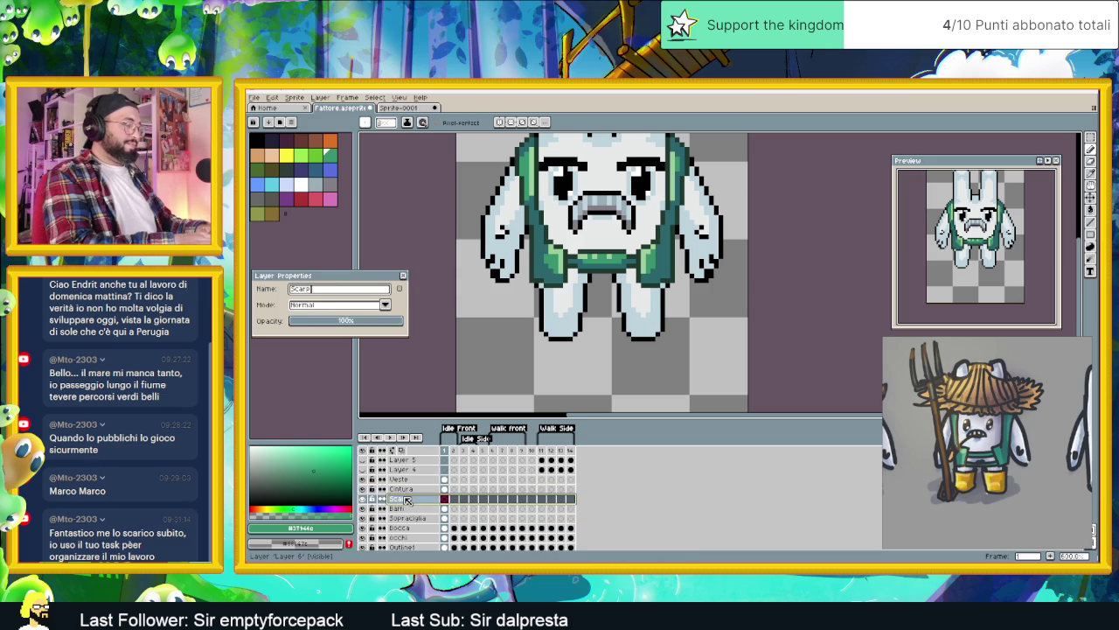
key("Return")
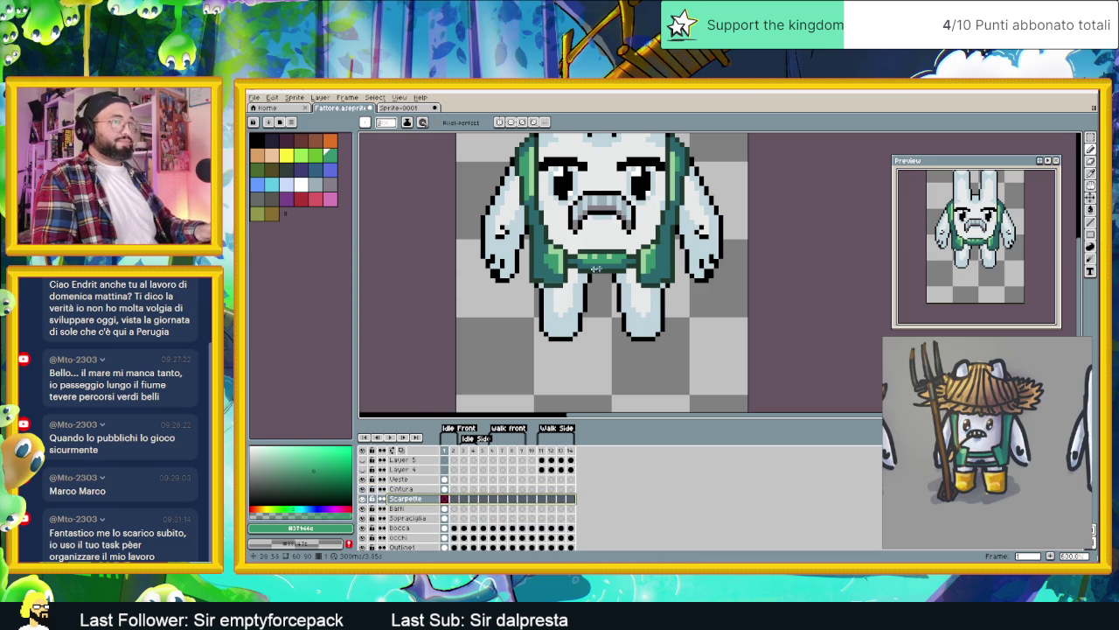
Step: Sample the yellow-orange of the reference boots and return to the bunny sprite
left_click(398, 106)
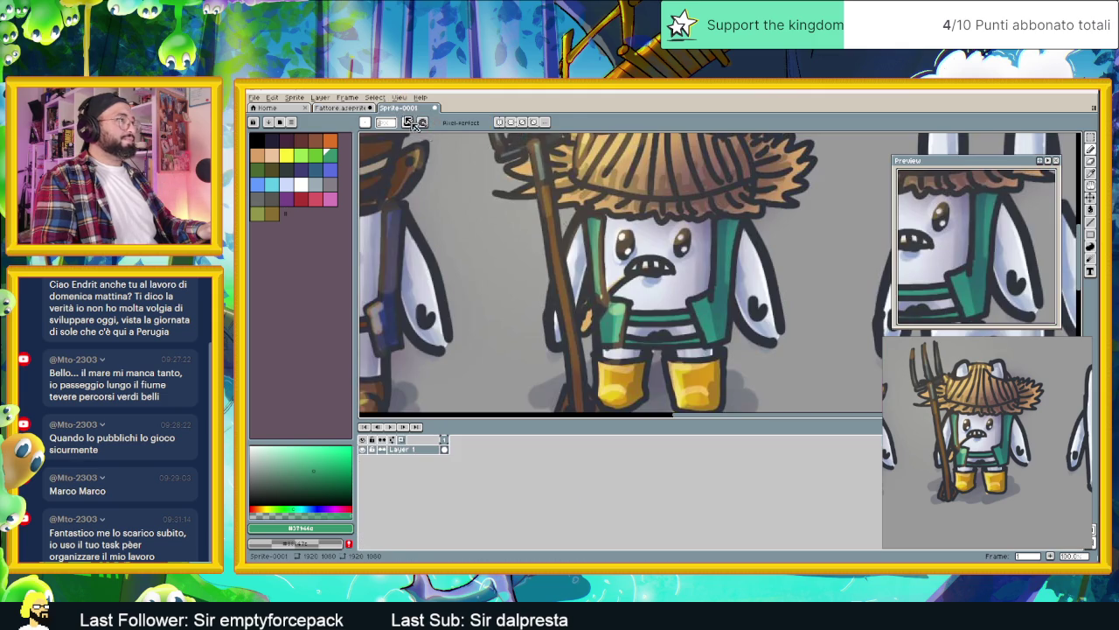
key("i")
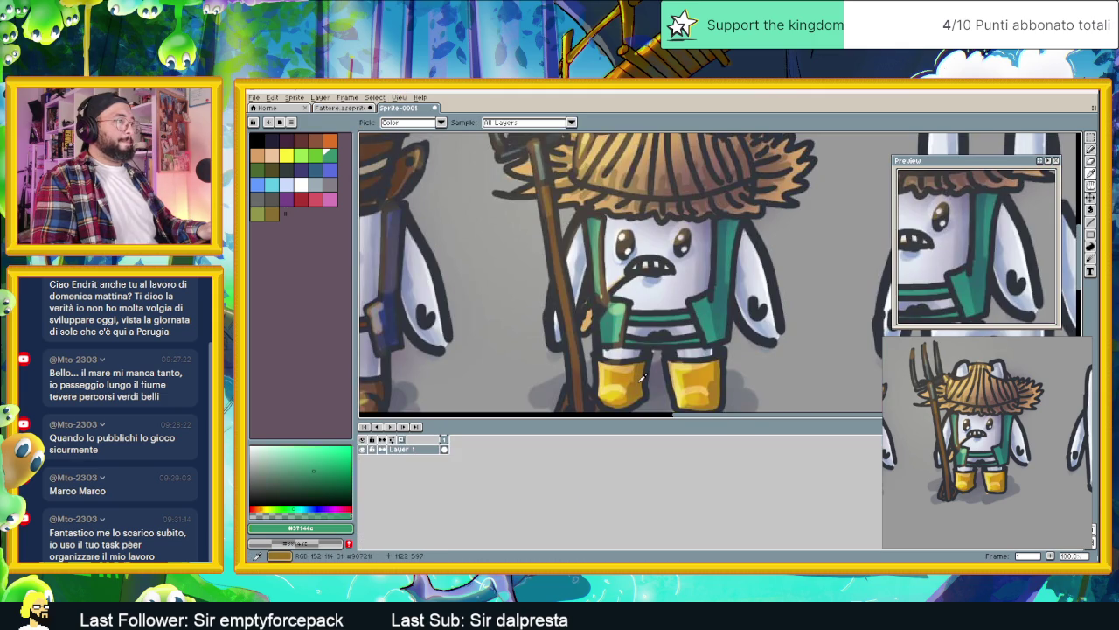
left_click(642, 374)
key("b")
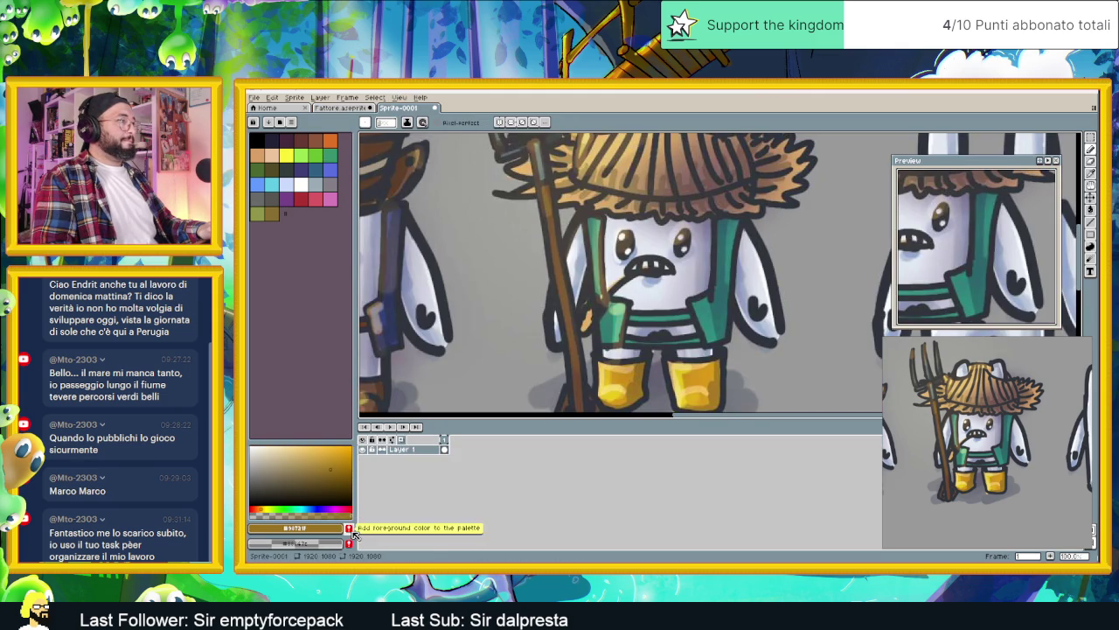
left_click(348, 107)
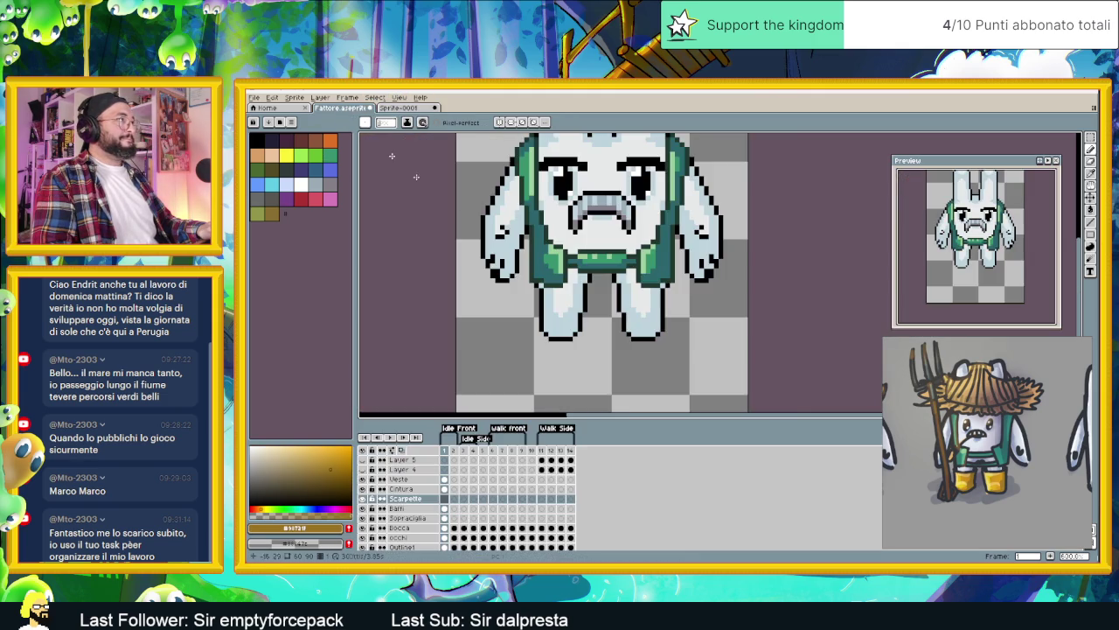
scroll(571, 315, "up", 1)
scroll(571, 315, "up", 1)
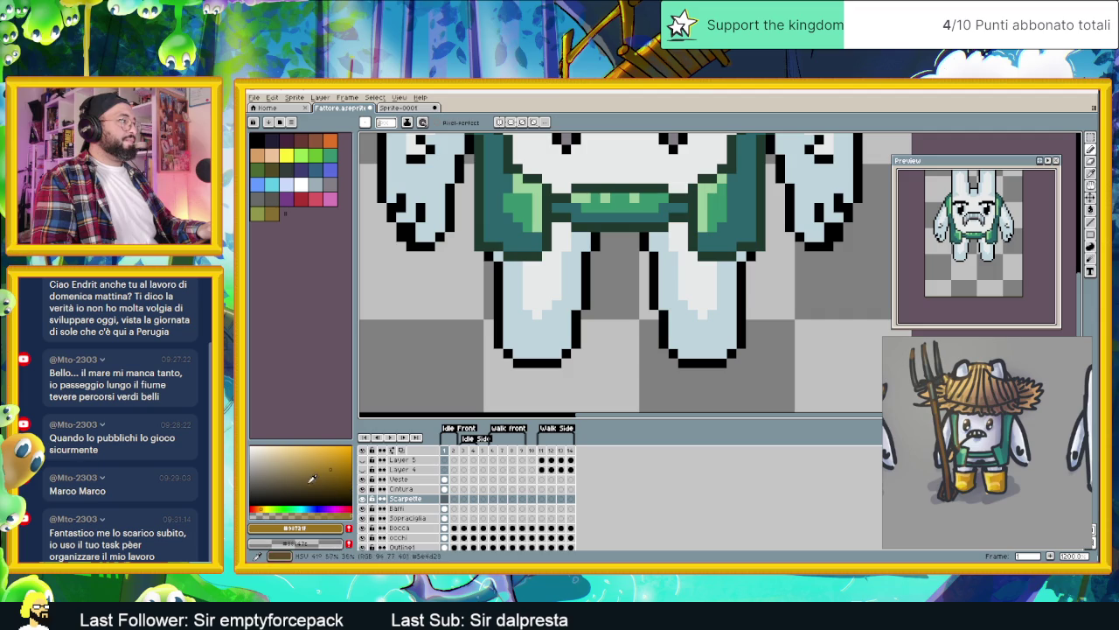
Step: Darken the colour to dark brown, outline the left boot, and draw the boot-top line across the leg
left_click_drag(312, 478, 328, 489)
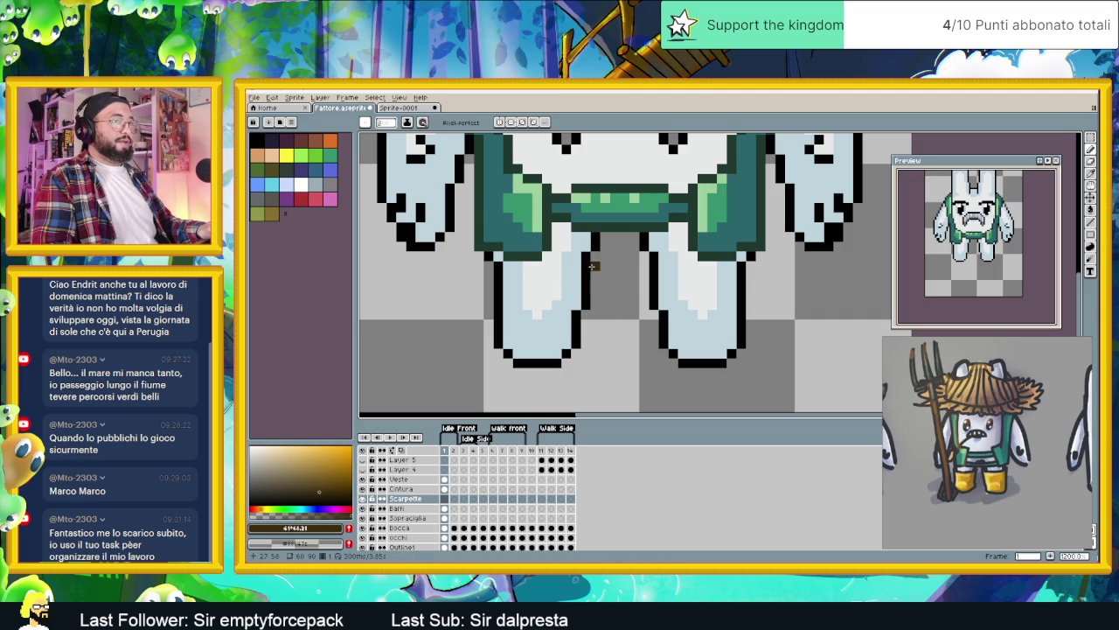
left_click_drag(594, 286, 586, 339)
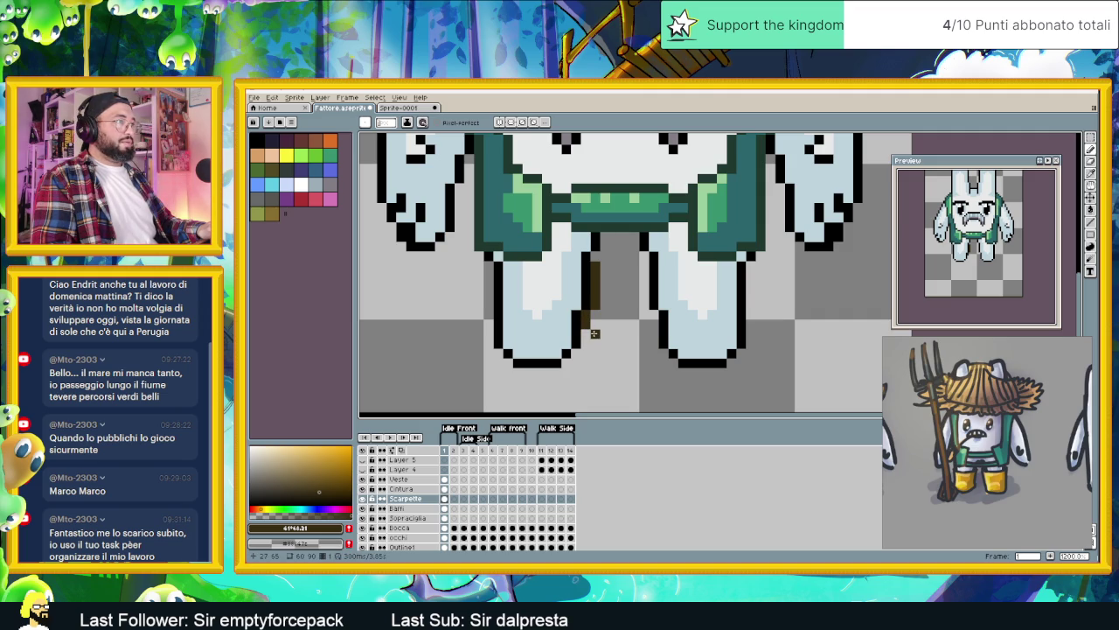
mouse_move(593, 341)
left_mouse_down()
mouse_move(575, 361)
mouse_move(512, 365)
mouse_move(492, 352)
left_mouse_up()
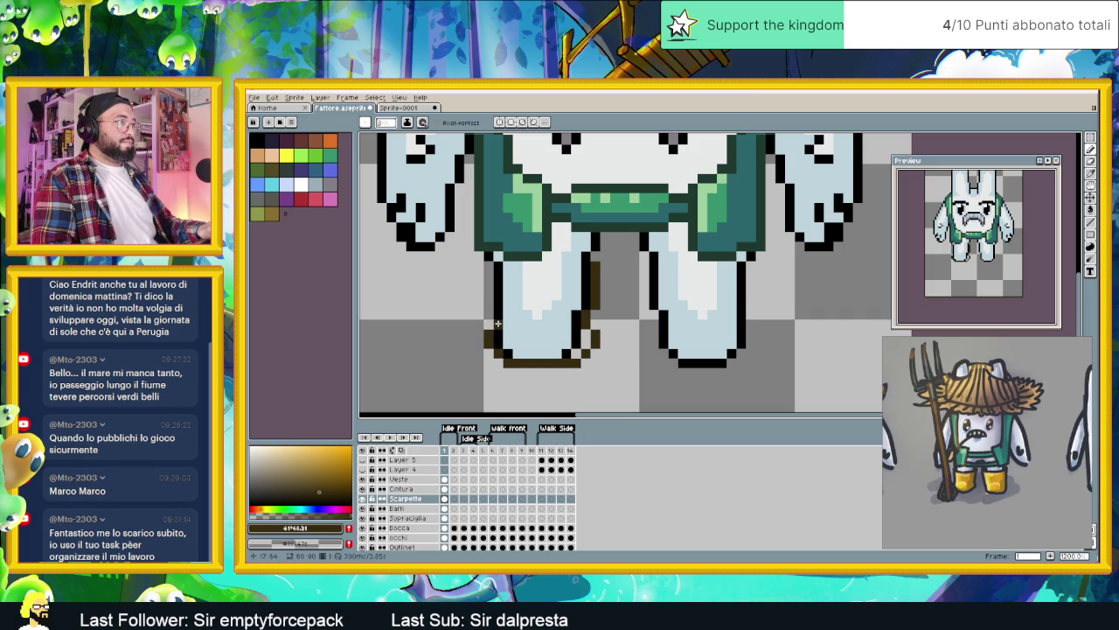
left_click_drag(498, 322, 495, 277)
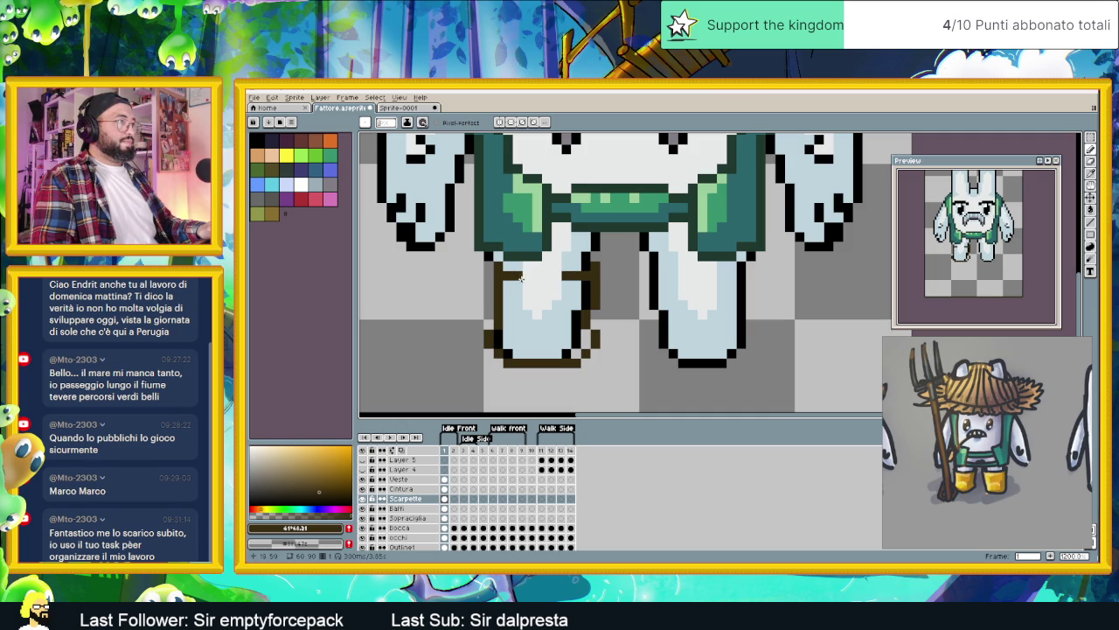
left_click_drag(517, 278, 560, 281)
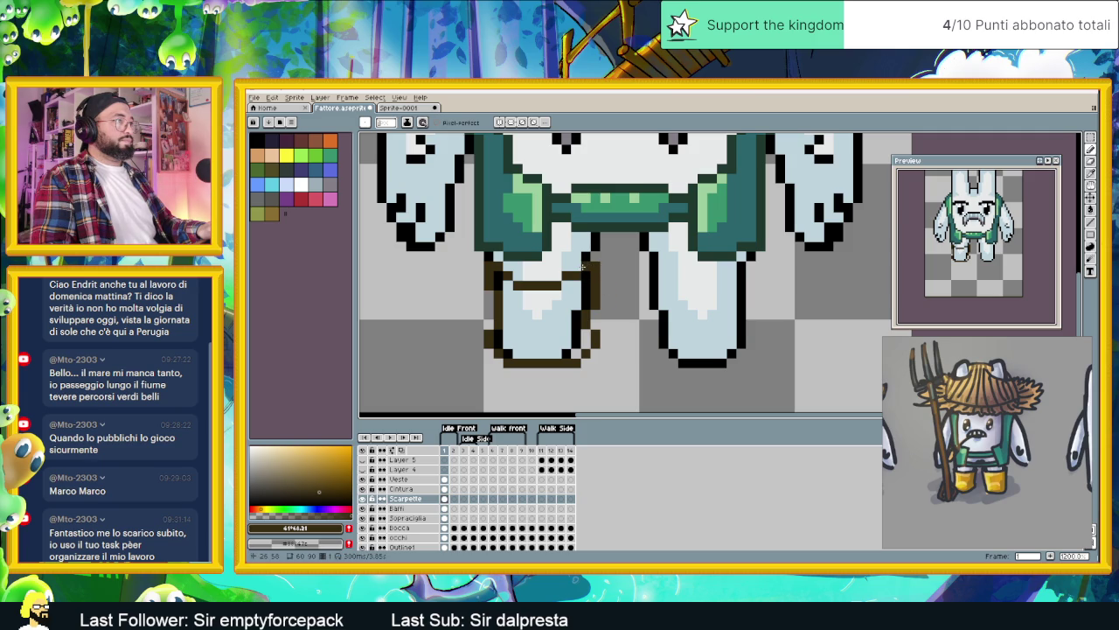
left_click(481, 266)
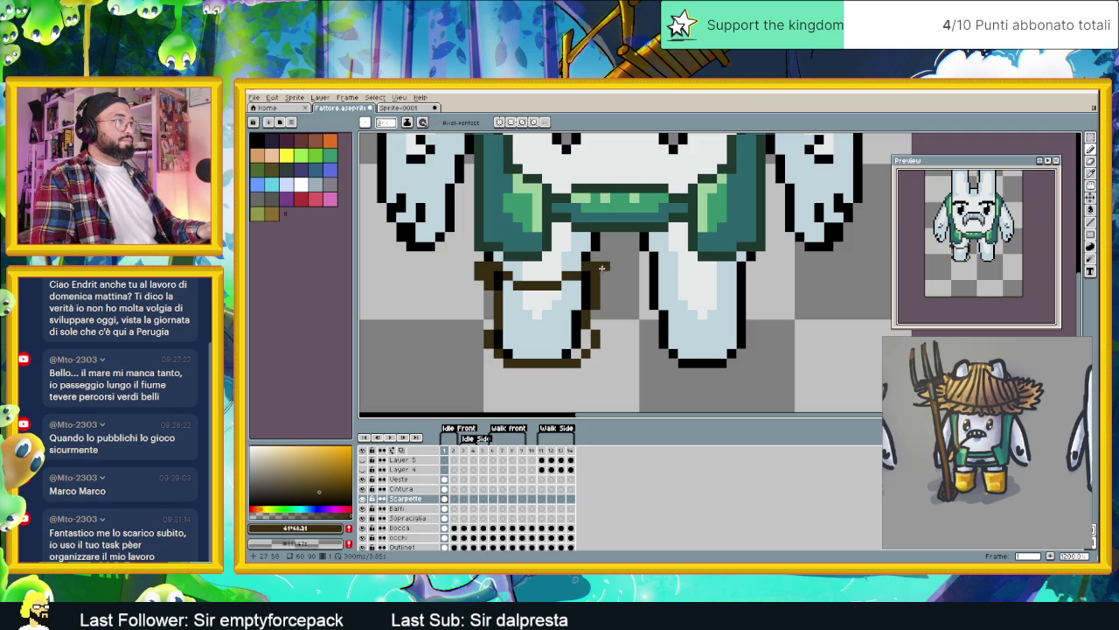
scroll(622, 324, "down", 2)
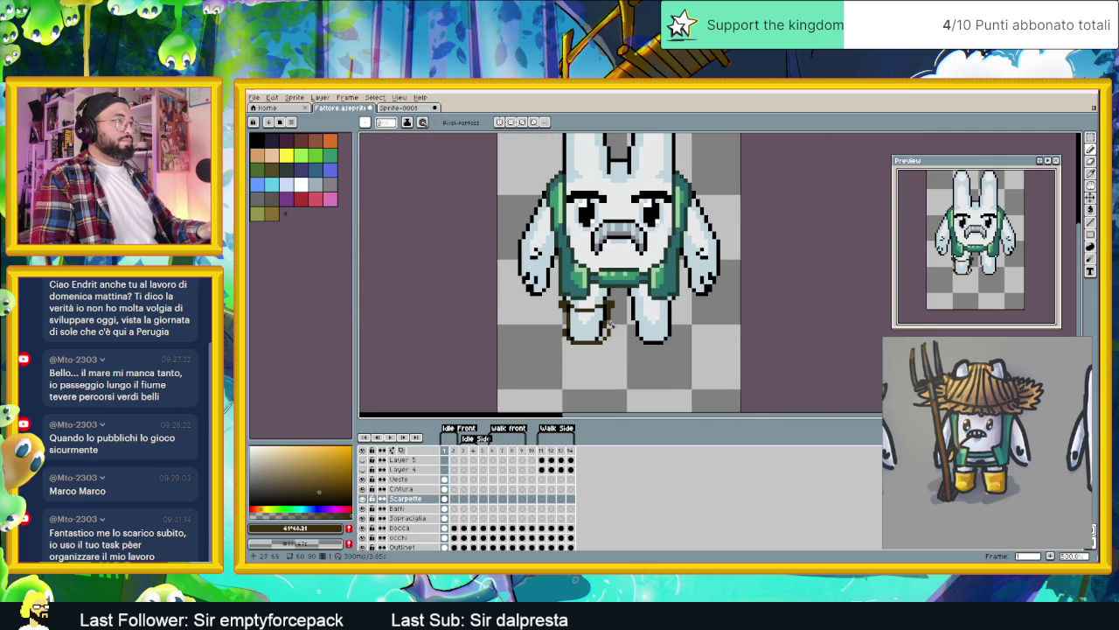
Step: Undo the stray brown pixel, sample the reference boot colour, and fill the left boot orange
scroll(617, 322, "up", 2)
scroll(614, 317, "up", 1)
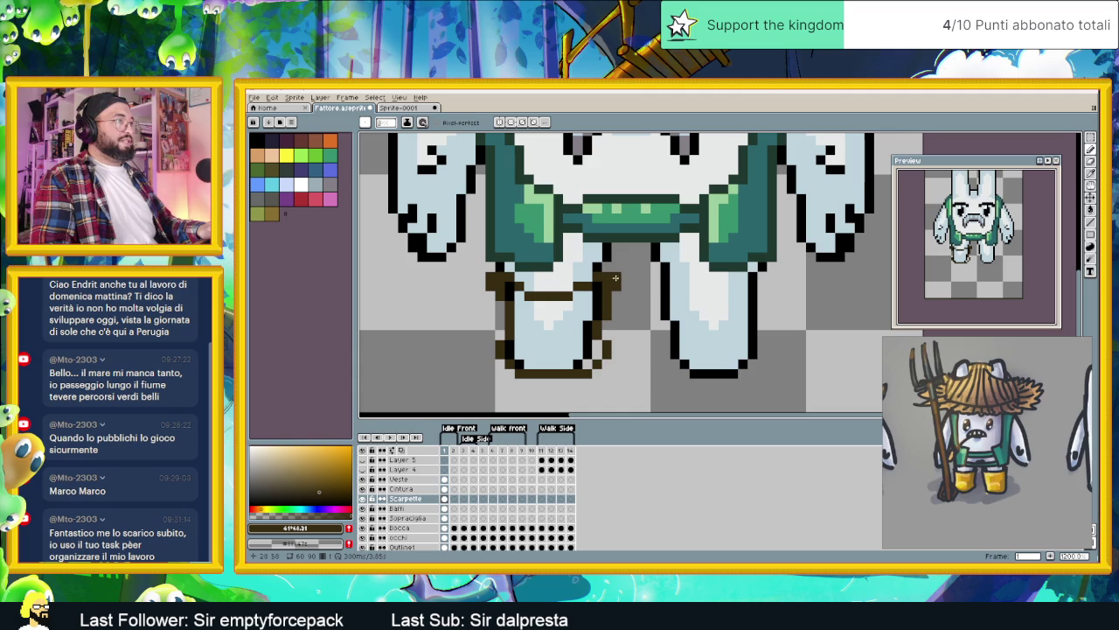
key("ctrl+z")
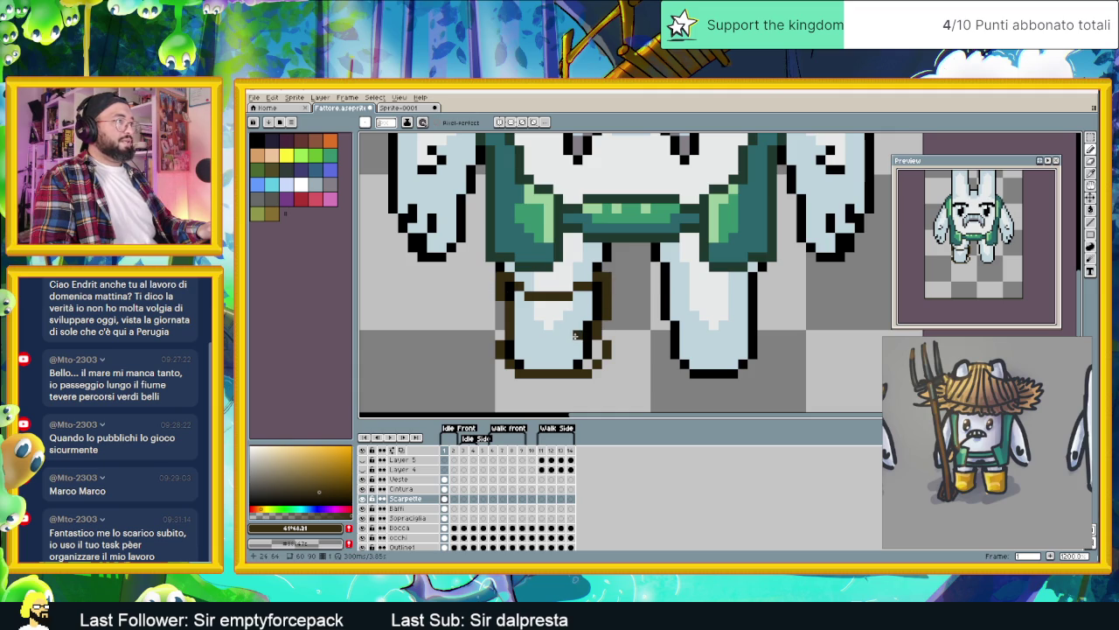
key("ctrl+Tab")
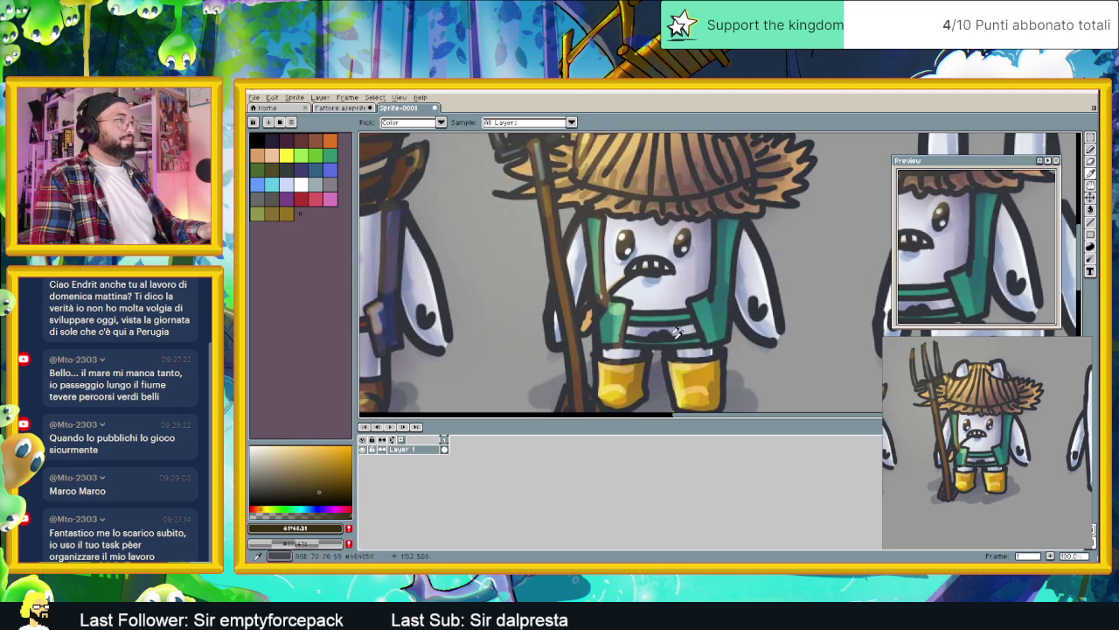
left_click(695, 376, "alt")
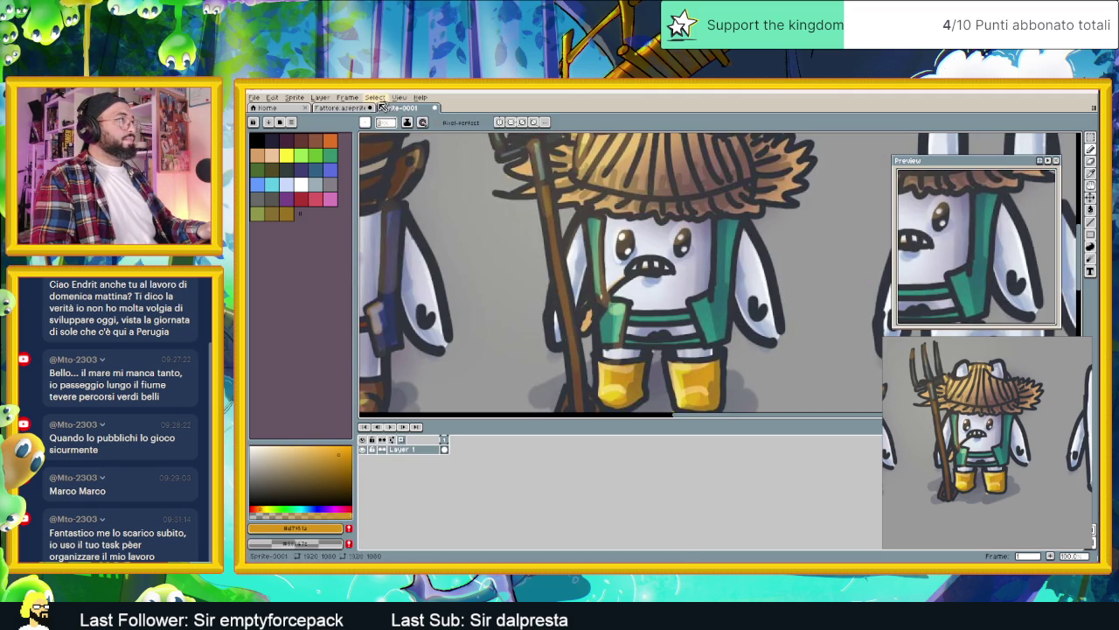
left_click(345, 107)
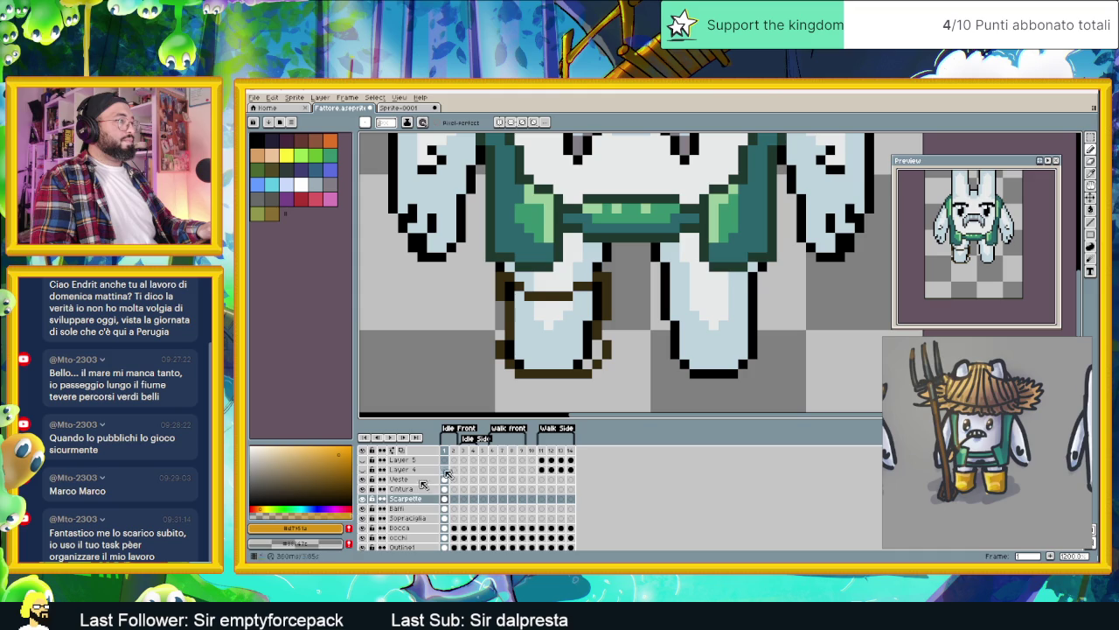
left_click(829, 238)
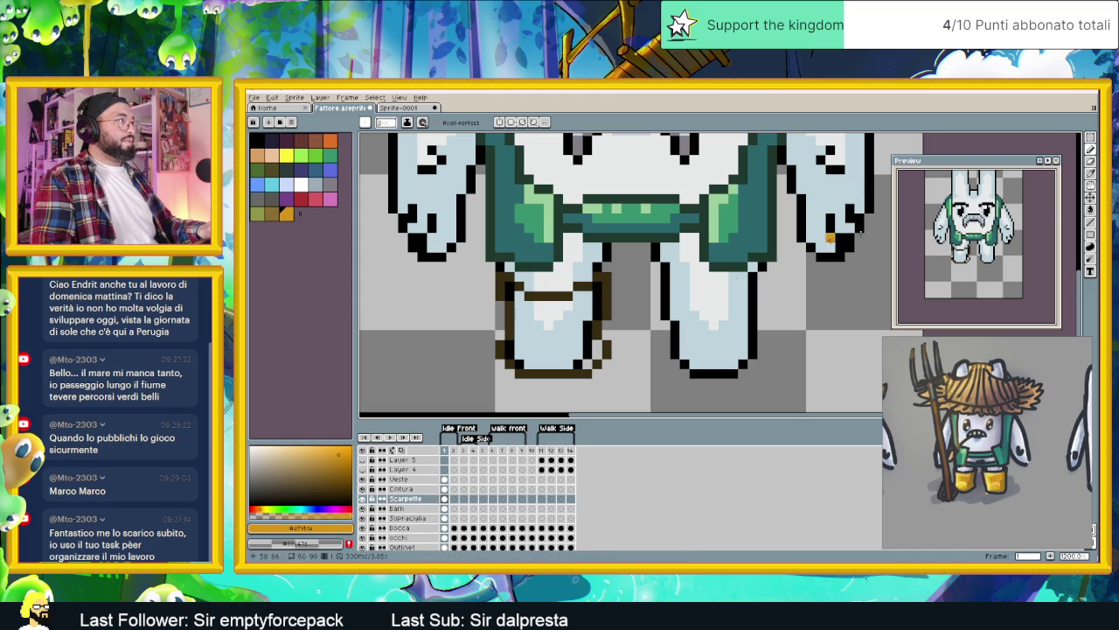
left_click(1090, 209)
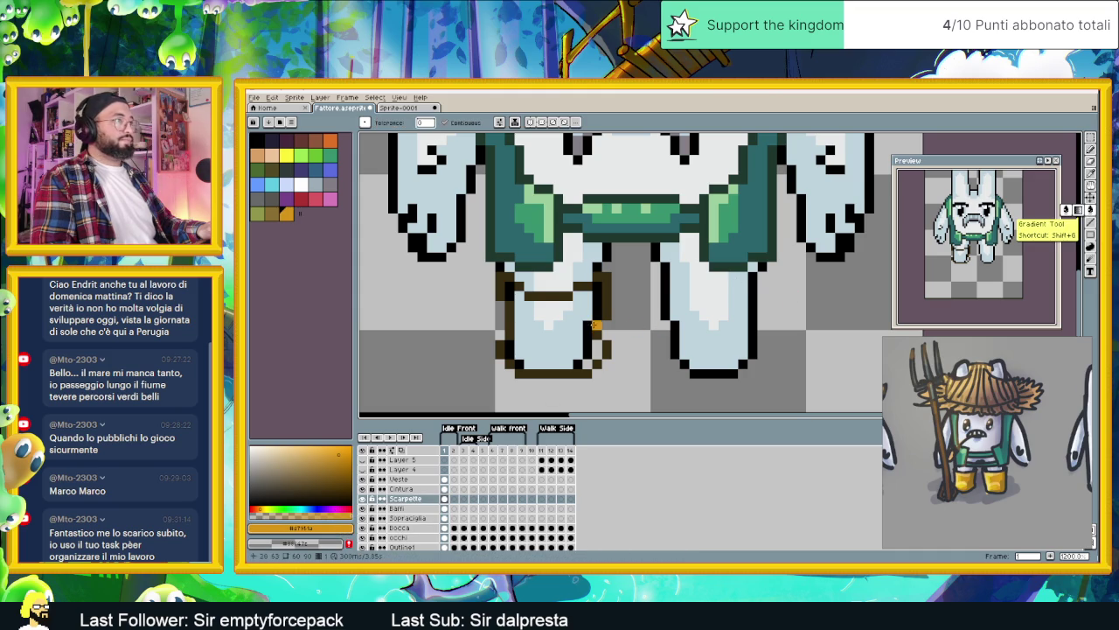
left_click(564, 315)
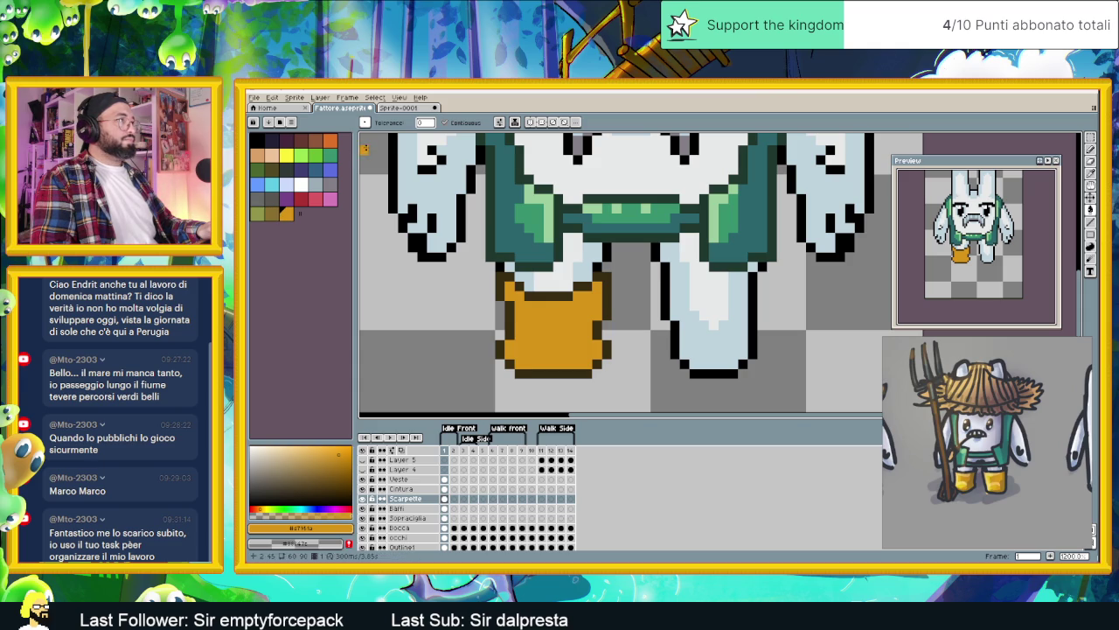
Step: Undo a trial olive-brown fill and paint darker orange shading along the boot bottom
left_click(273, 216)
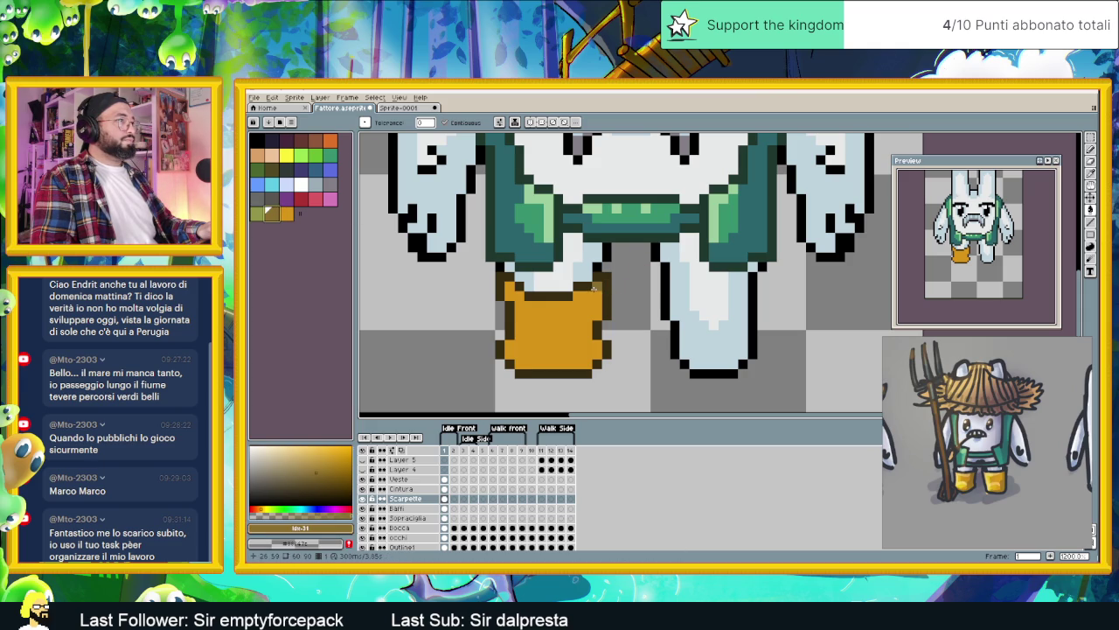
left_click(594, 289)
key("ctrl+z")
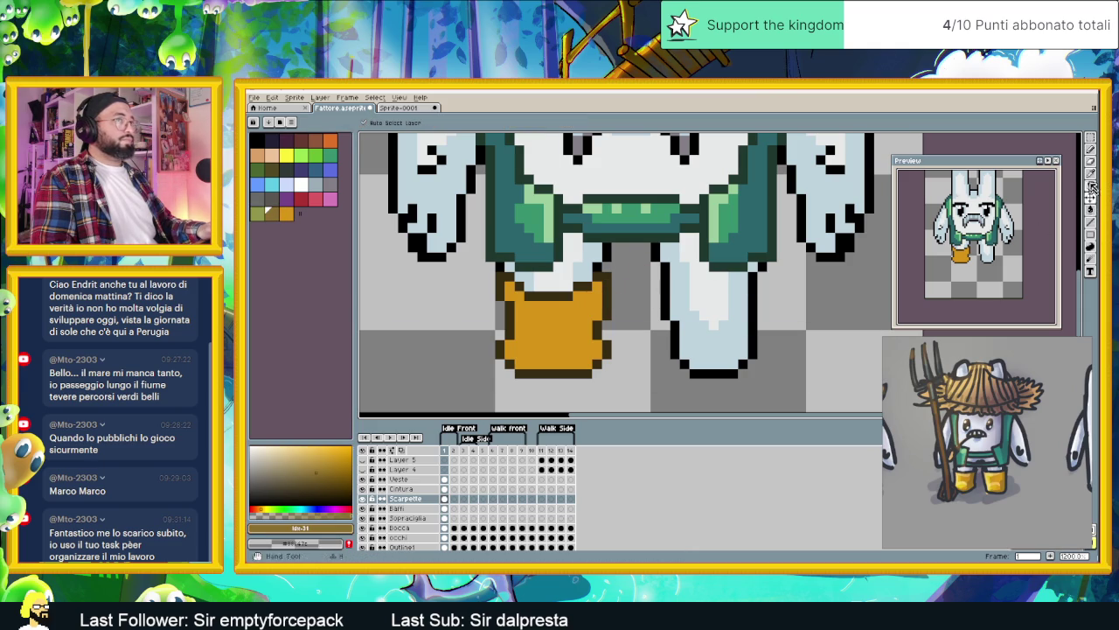
key("b")
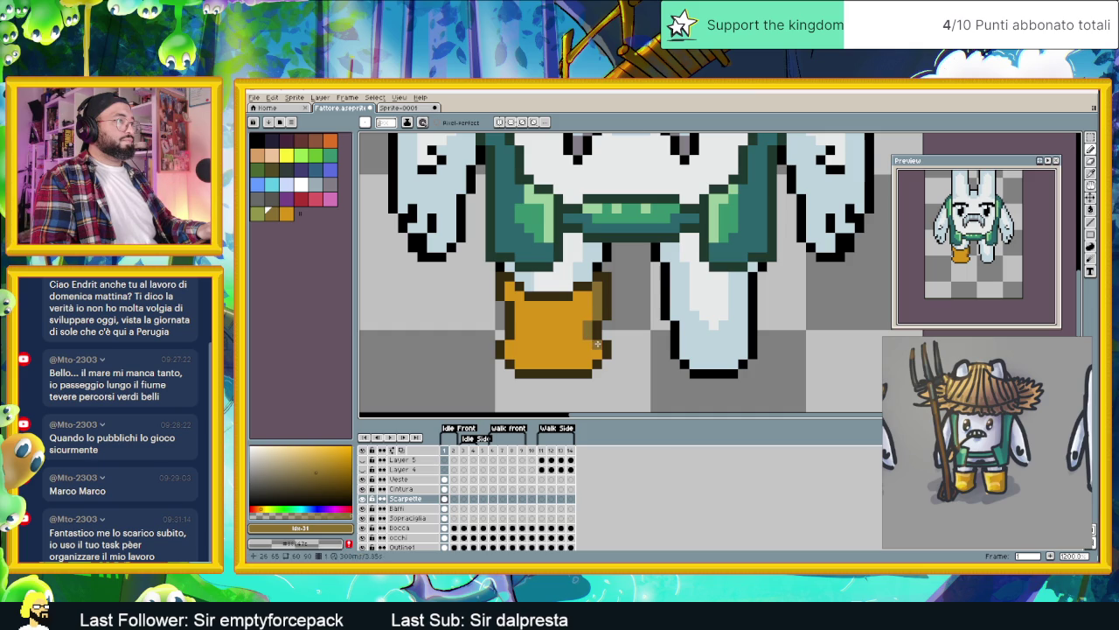
left_click_drag(589, 364, 542, 365)
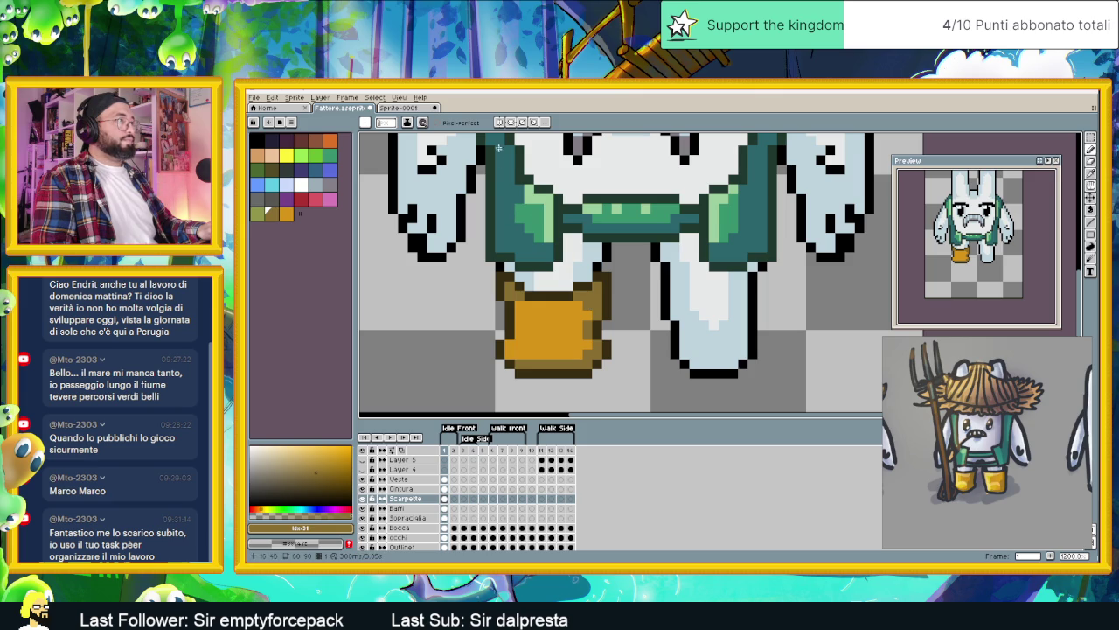
key("ctrl+Tab")
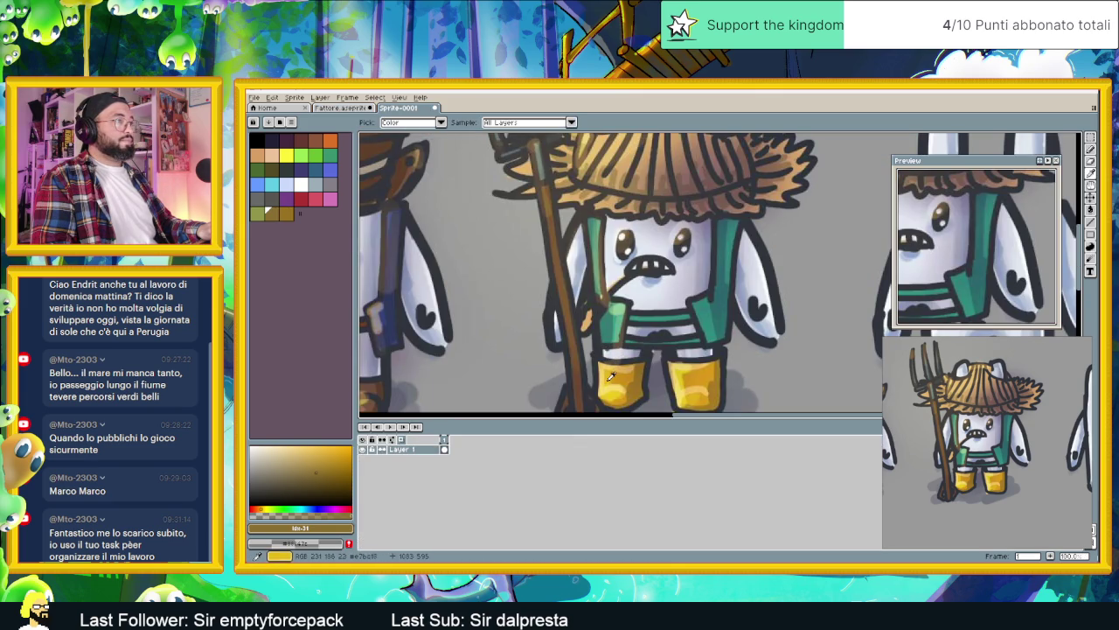
Step: Sample the boots' yellow from the reference and paint a yellow band across the lower boot
left_click(611, 371, "alt")
left_click(341, 107)
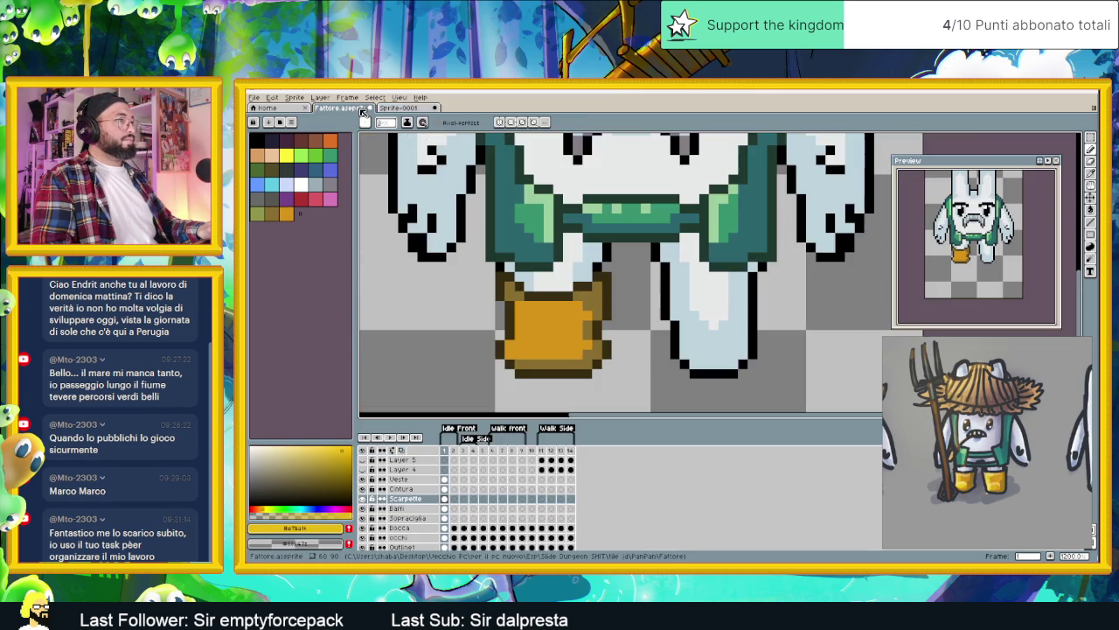
scroll(544, 353, "up", 2)
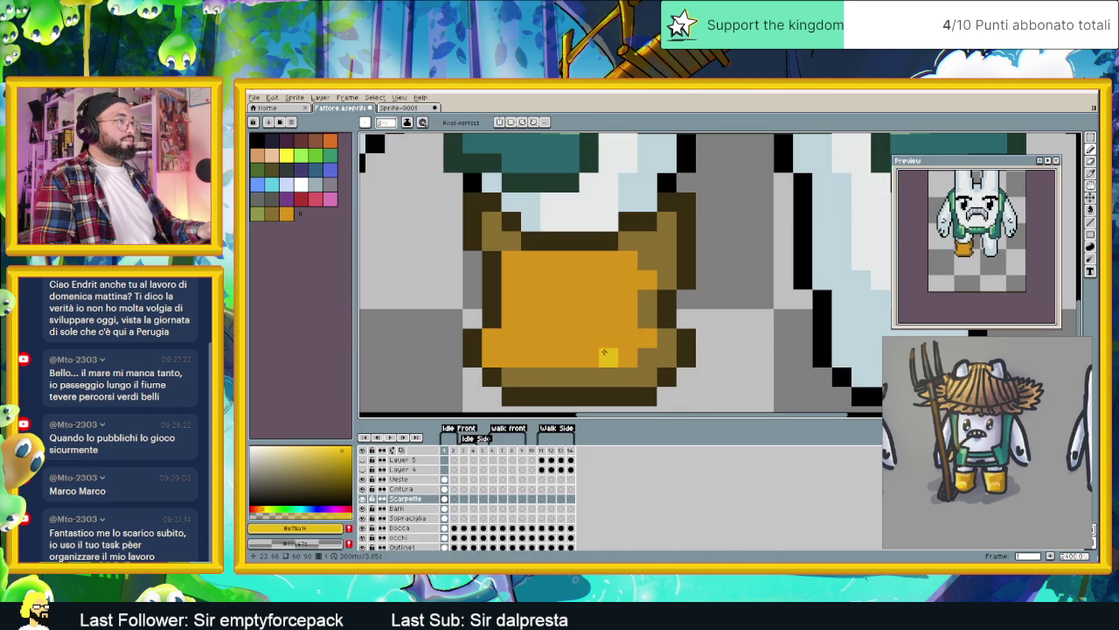
mouse_move(599, 339)
left_mouse_down()
mouse_move(494, 342)
mouse_move(564, 357)
mouse_move(536, 326)
left_mouse_up()
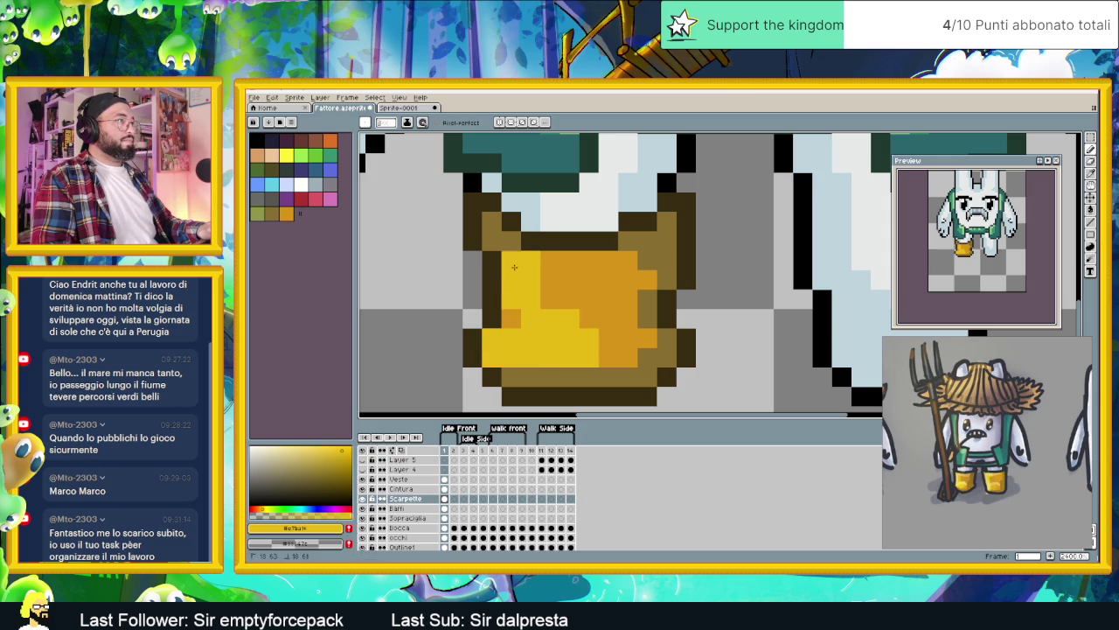
scroll(514, 267, "down", 2)
scroll(554, 308, "down", 1)
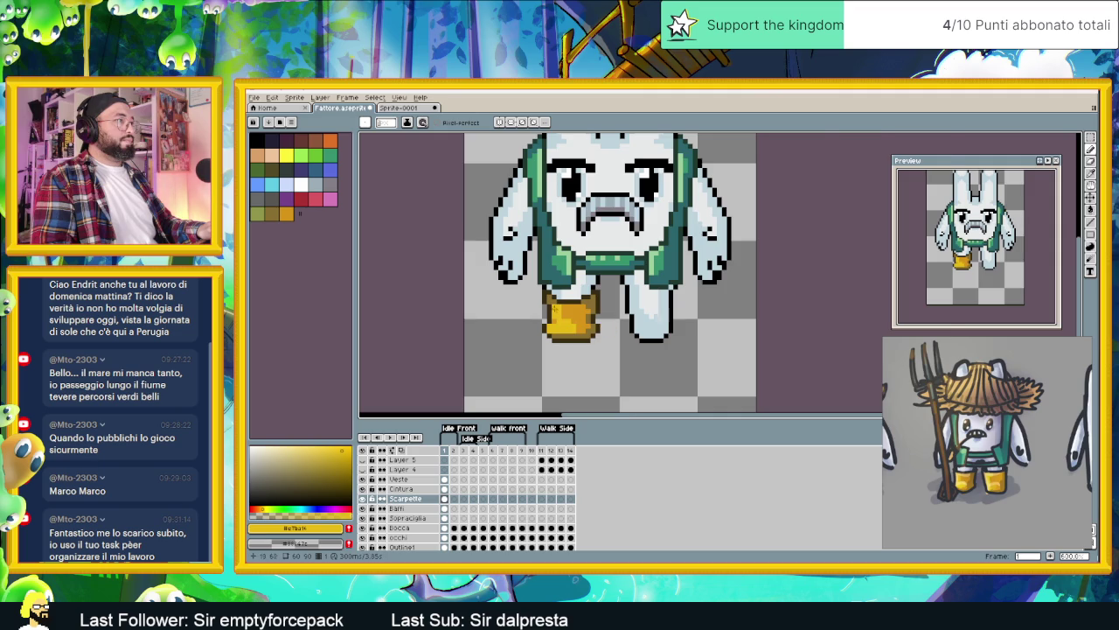
scroll(553, 307, "up", 2)
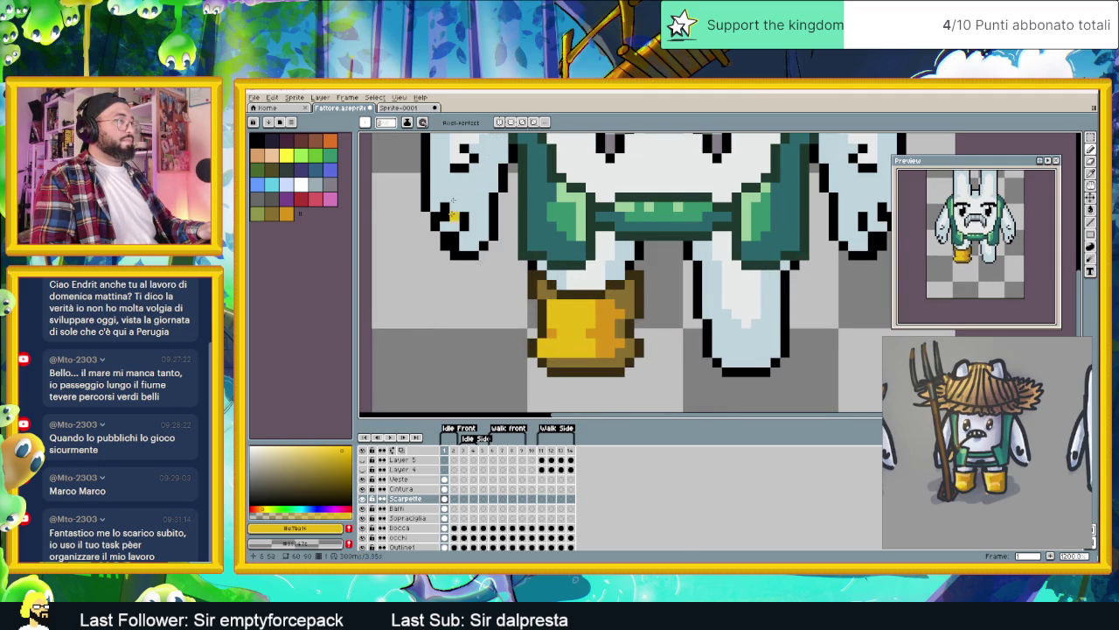
key("ctrl+Tab")
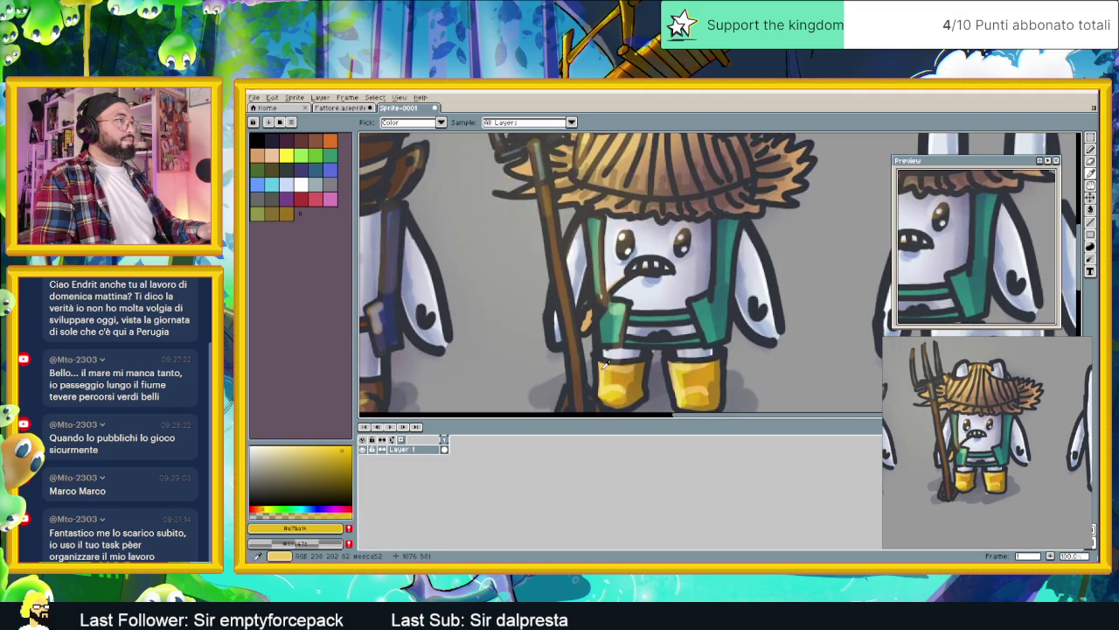
key("ctrl+Tab")
scroll(582, 348, "up", 2)
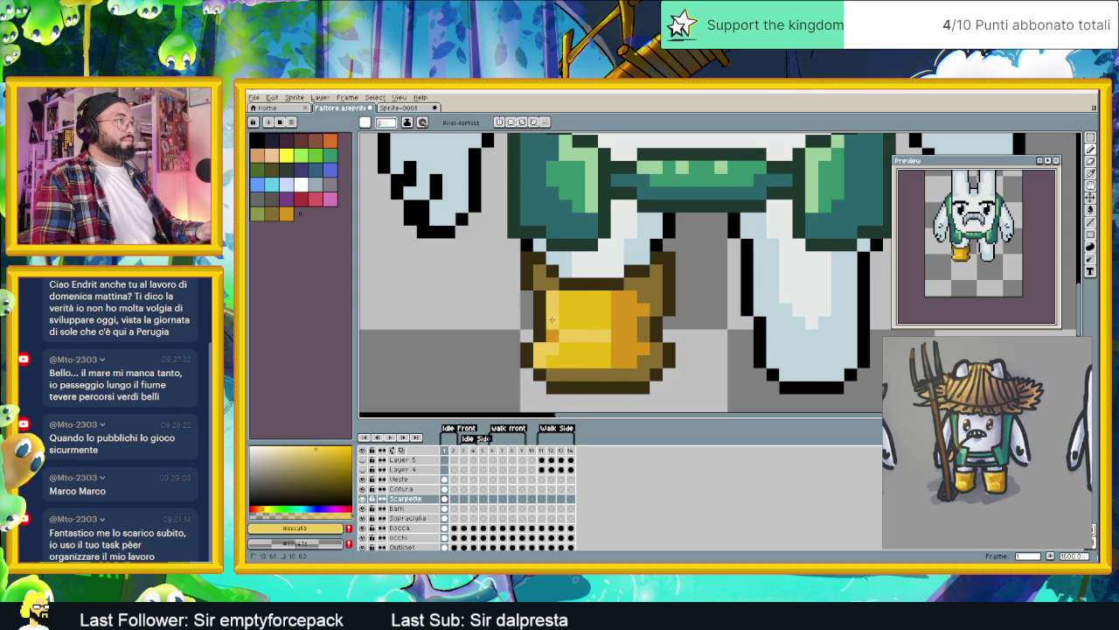
Step: Marquee the finished left boot, copy it under the right leg, and nudge it into alignment
scroll(550, 293, "down", 3)
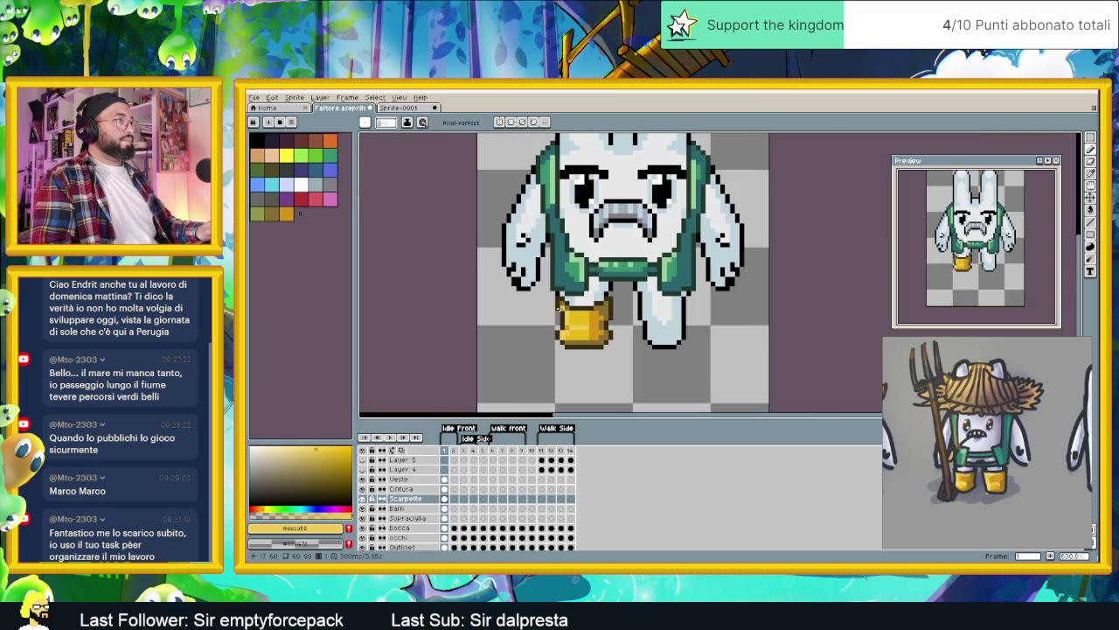
scroll(618, 352, "down", 1)
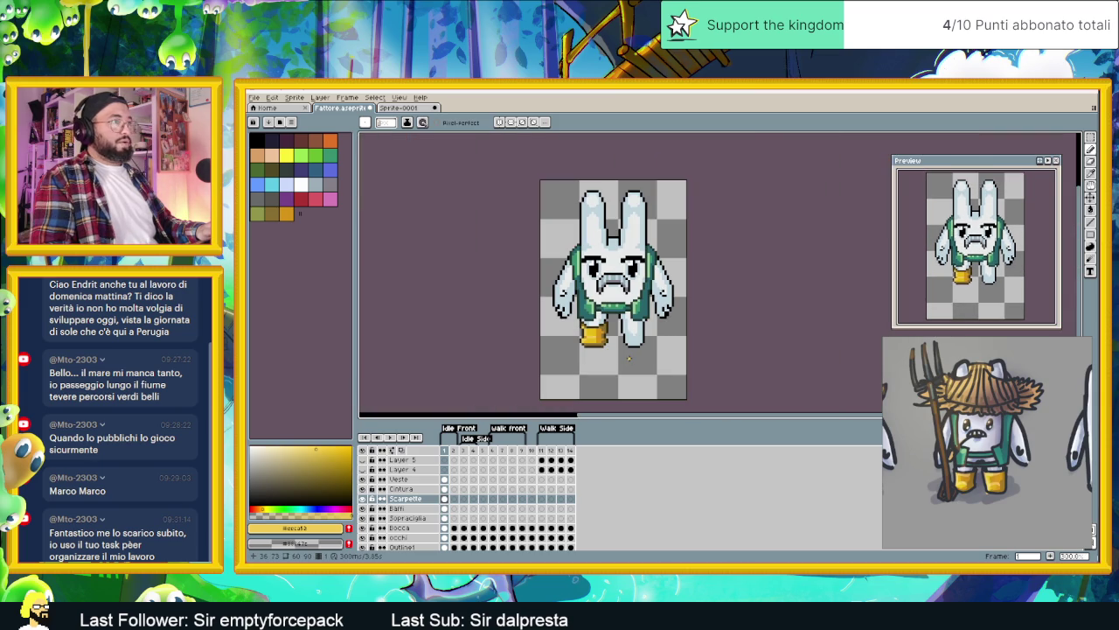
scroll(629, 357, "down", 1)
scroll(629, 357, "up", 1)
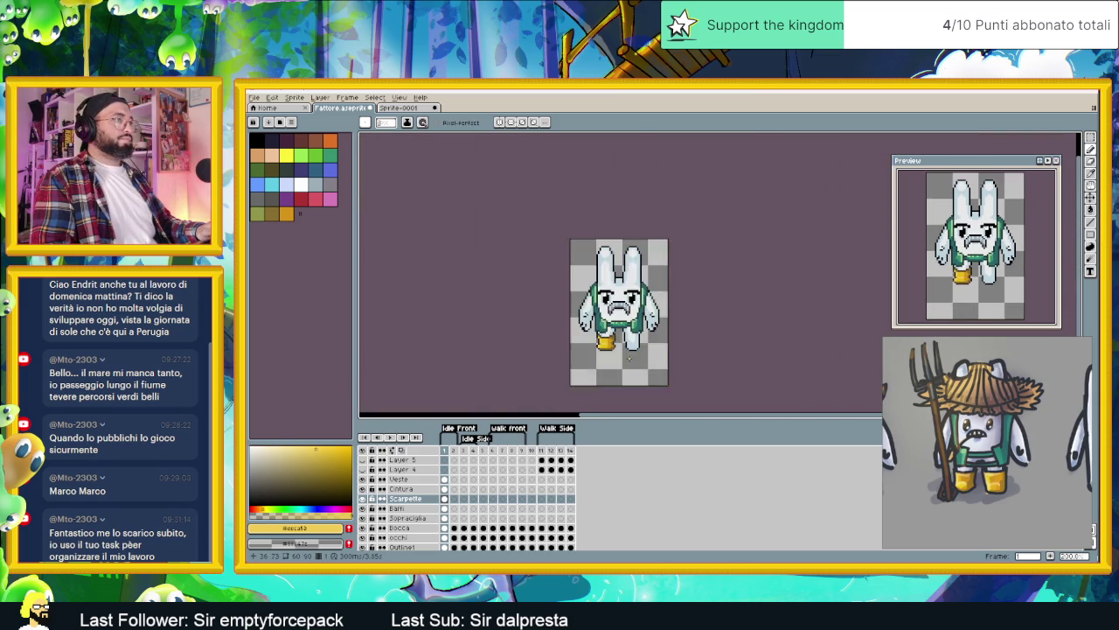
scroll(628, 357, "up", 1)
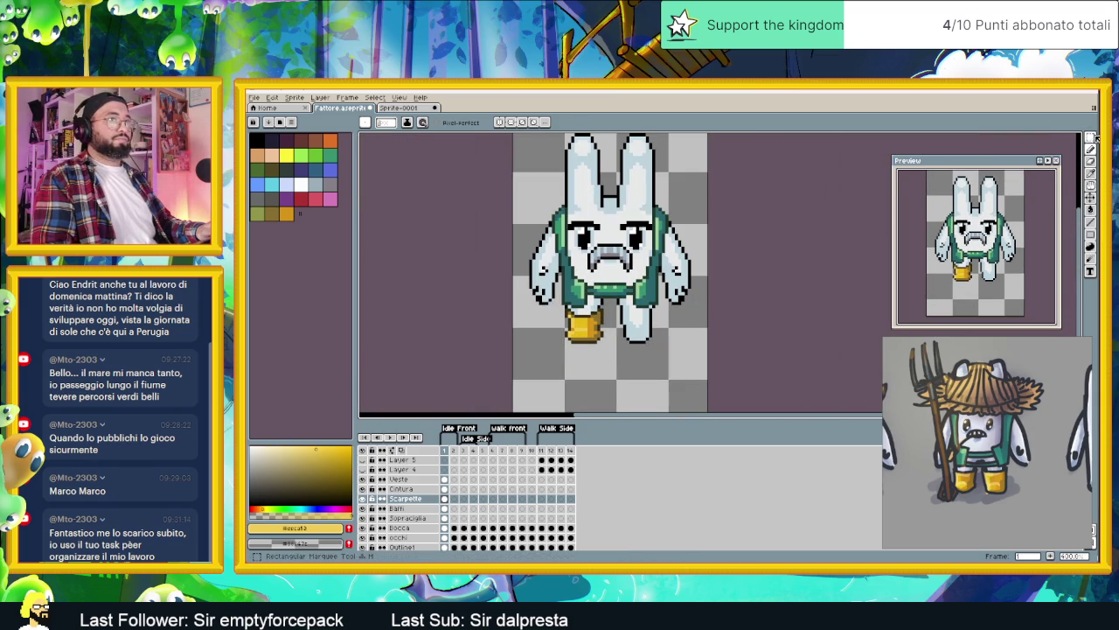
key("m")
left_click_drag(556, 302, 615, 360)
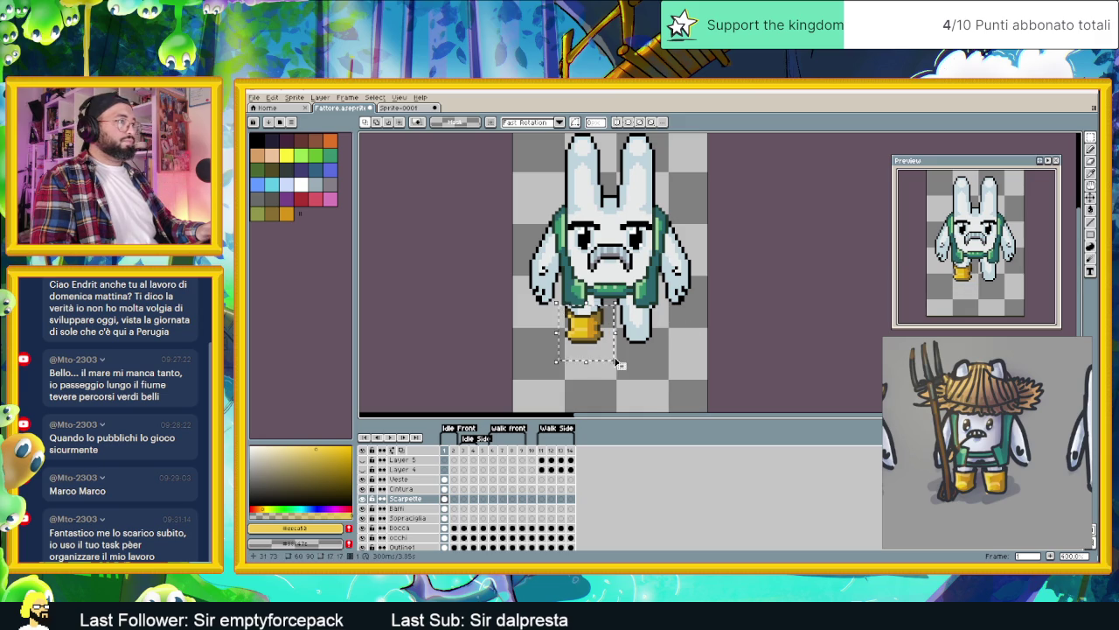
left_click(617, 331)
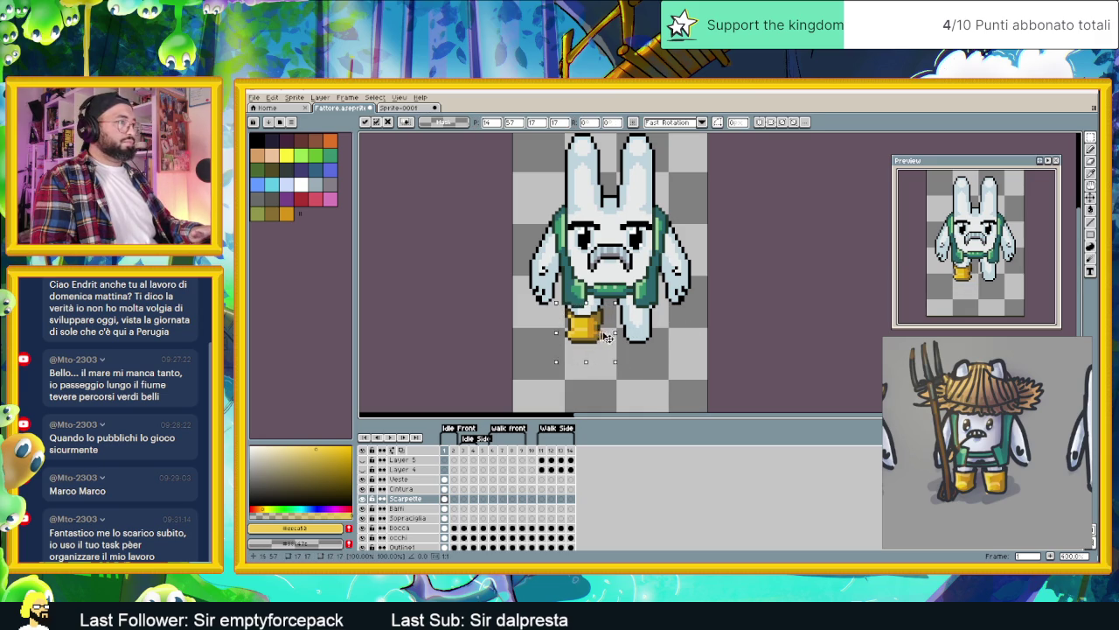
left_click_drag(607, 337, 654, 339)
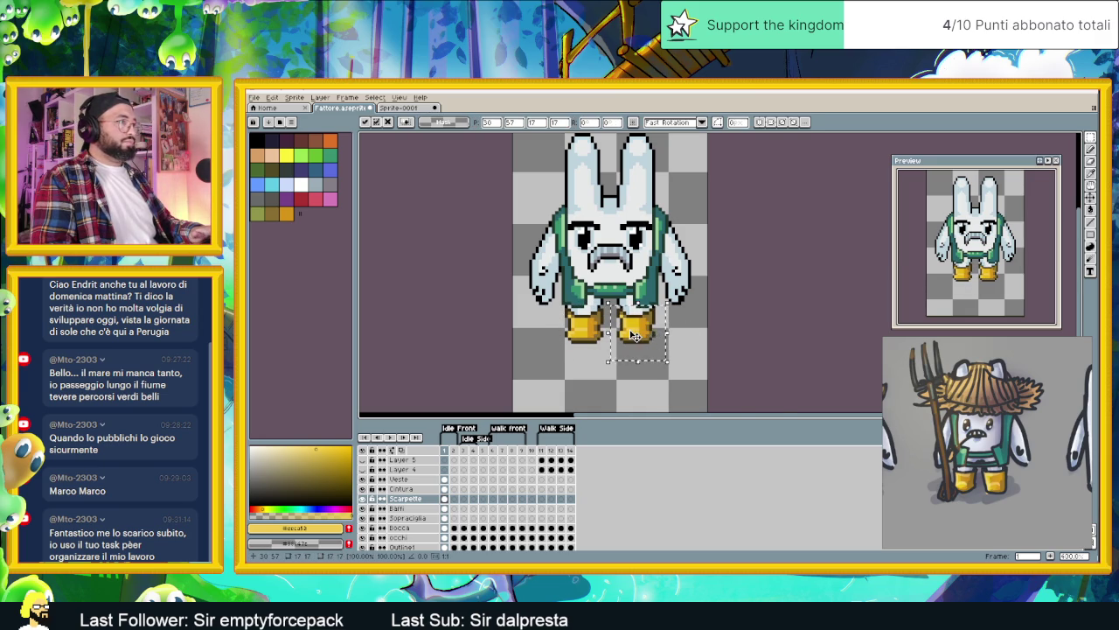
scroll(635, 335, "up", 2)
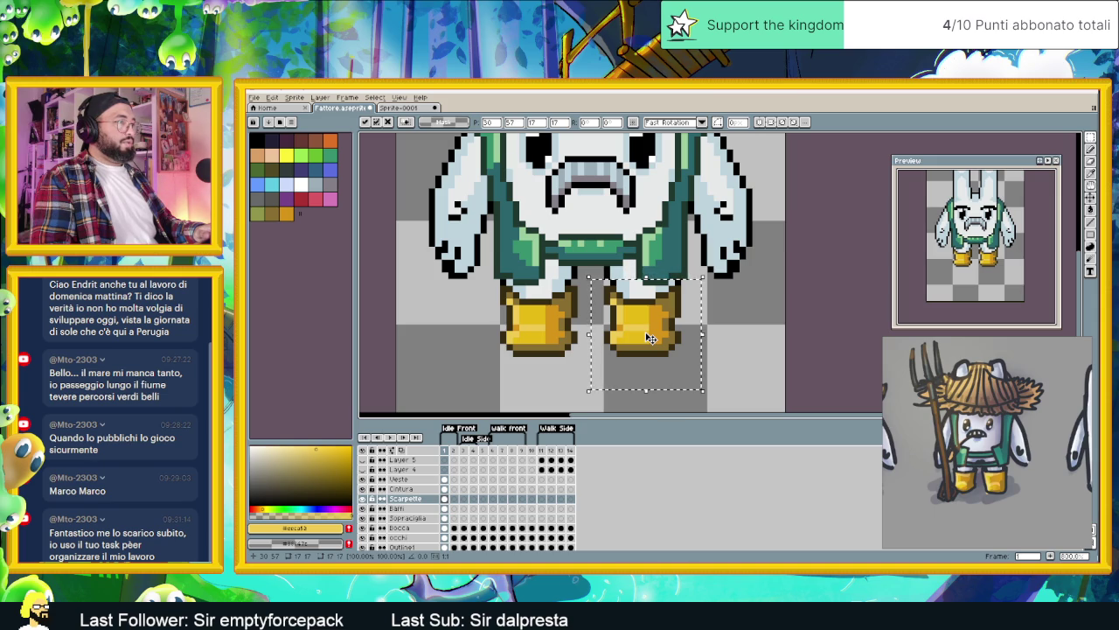
key("Left")
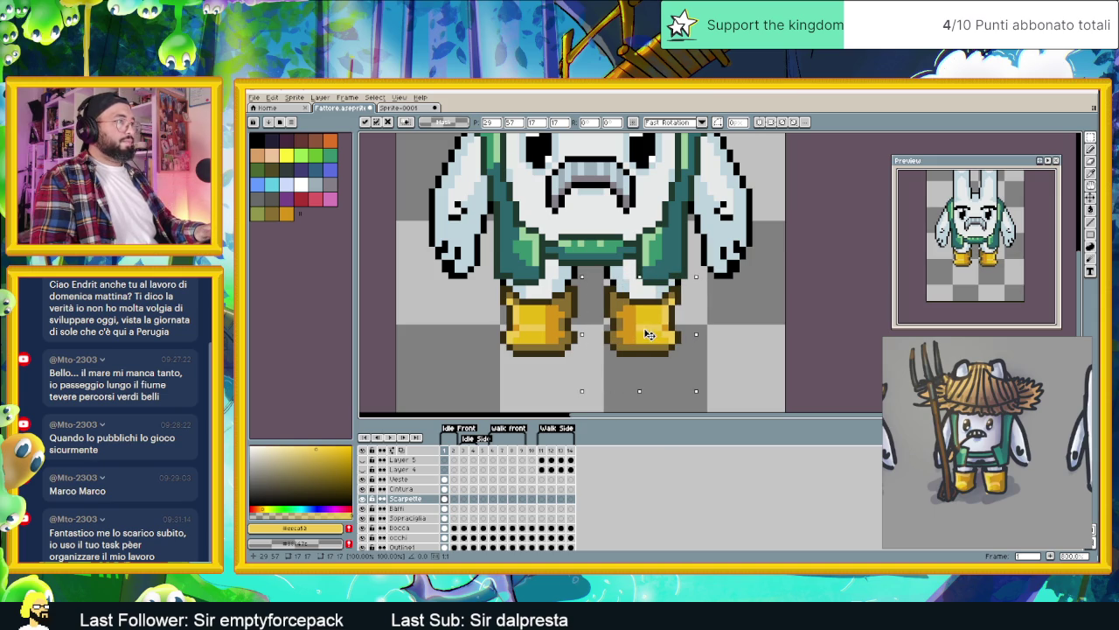
left_click_drag(649, 334, 649, 330)
Step: Fix the moved boot in place, sample the boot colour, and draw a darker orange edge down the right boot
key("ctrl+d")
scroll(691, 324, "down", 3)
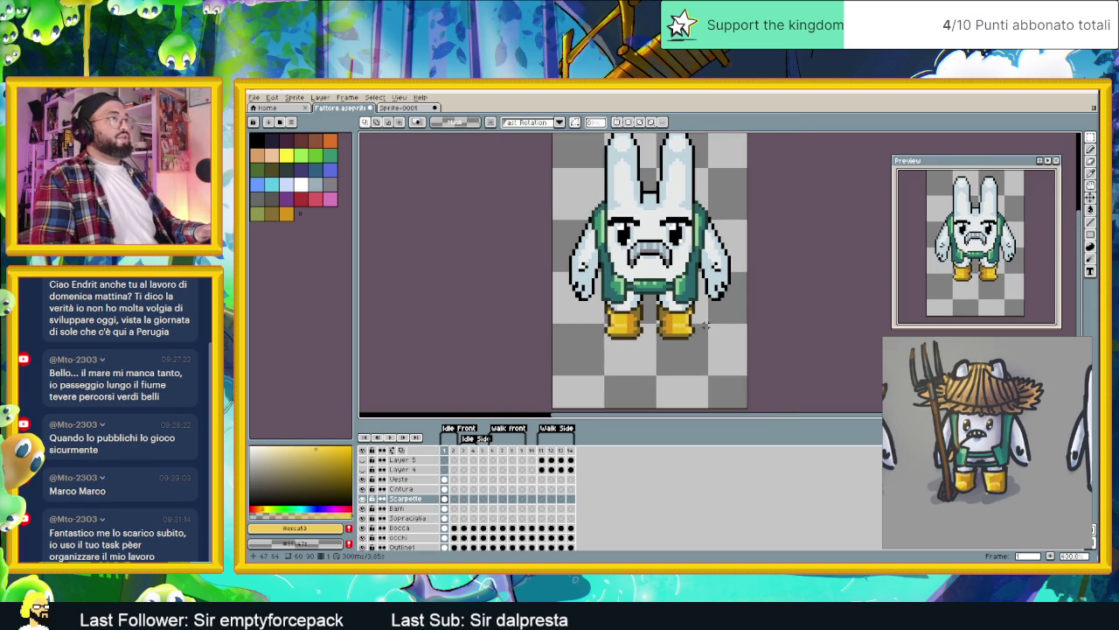
scroll(688, 330, "up", 1)
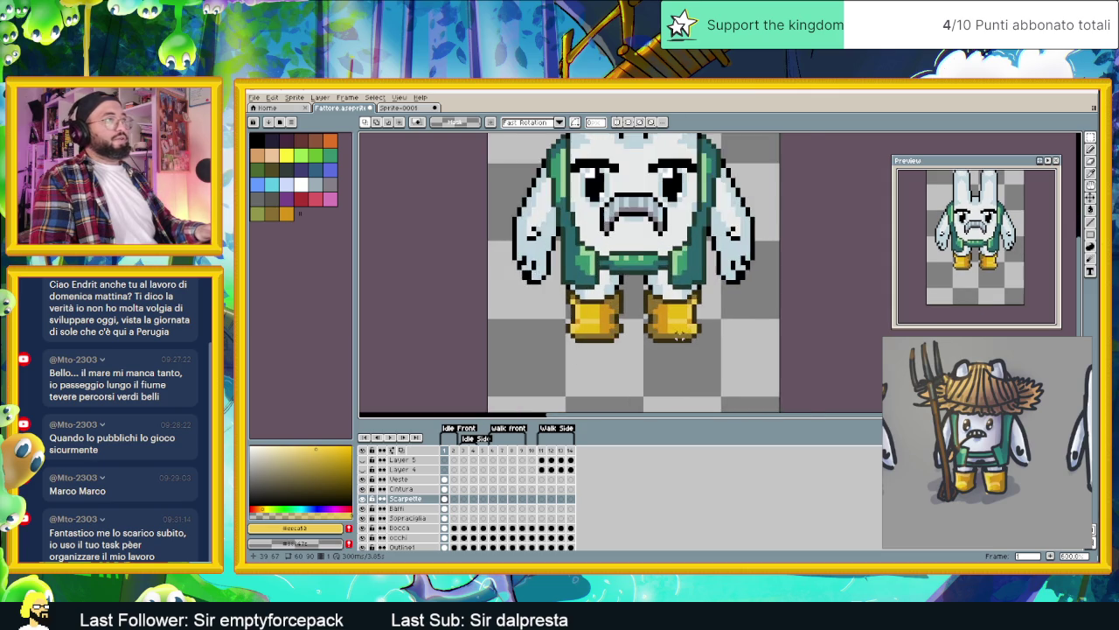
scroll(679, 337, "up", 1)
scroll(672, 329, "up", 1)
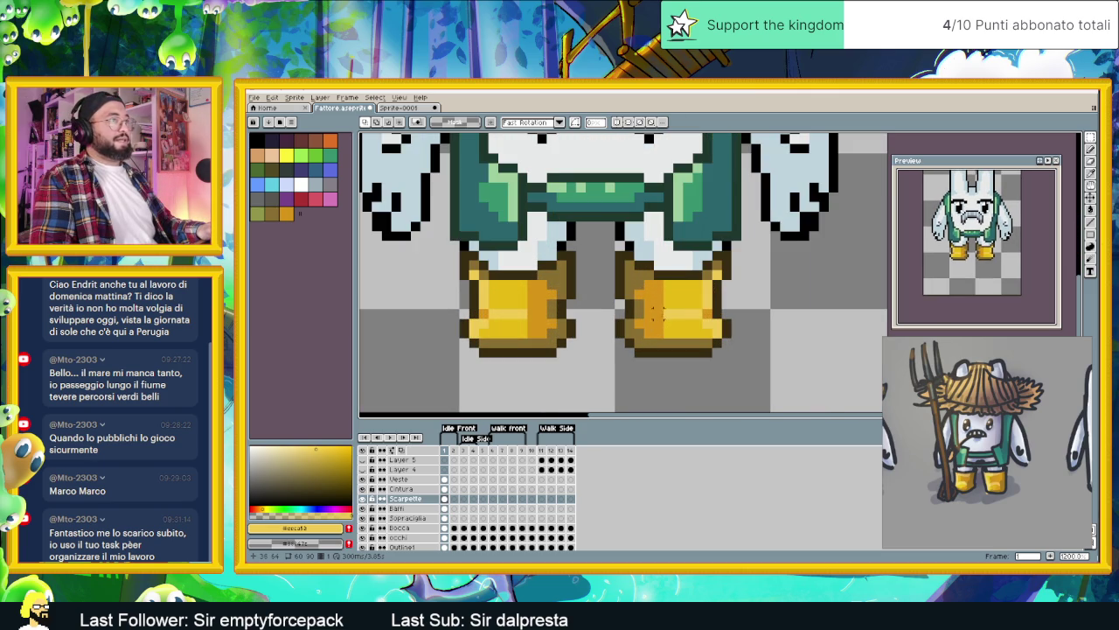
key("alt")
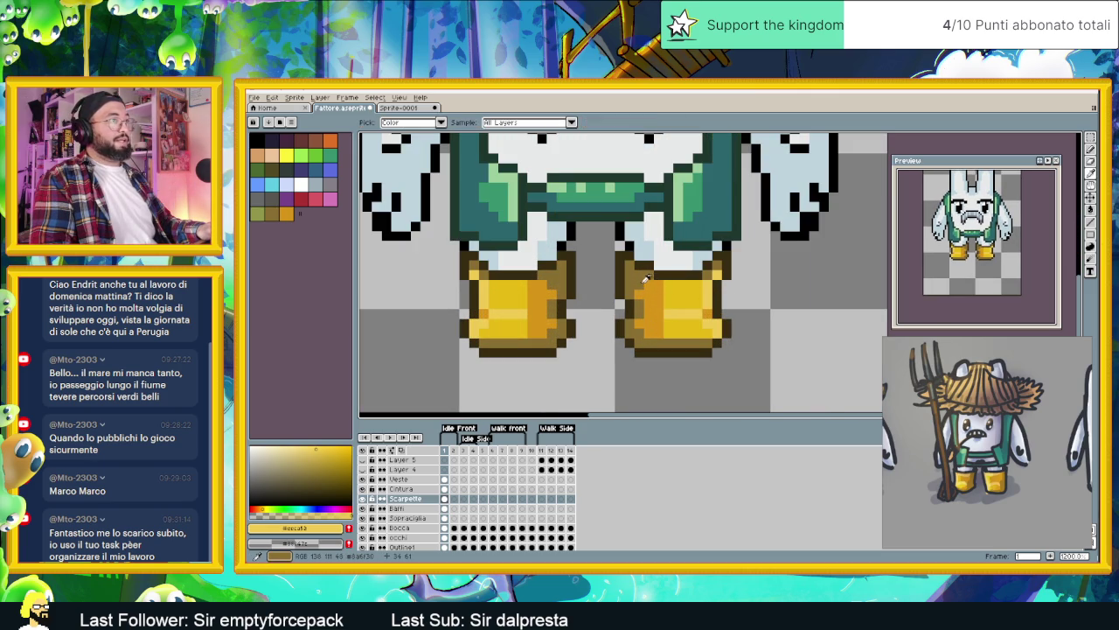
left_click(643, 273, "alt")
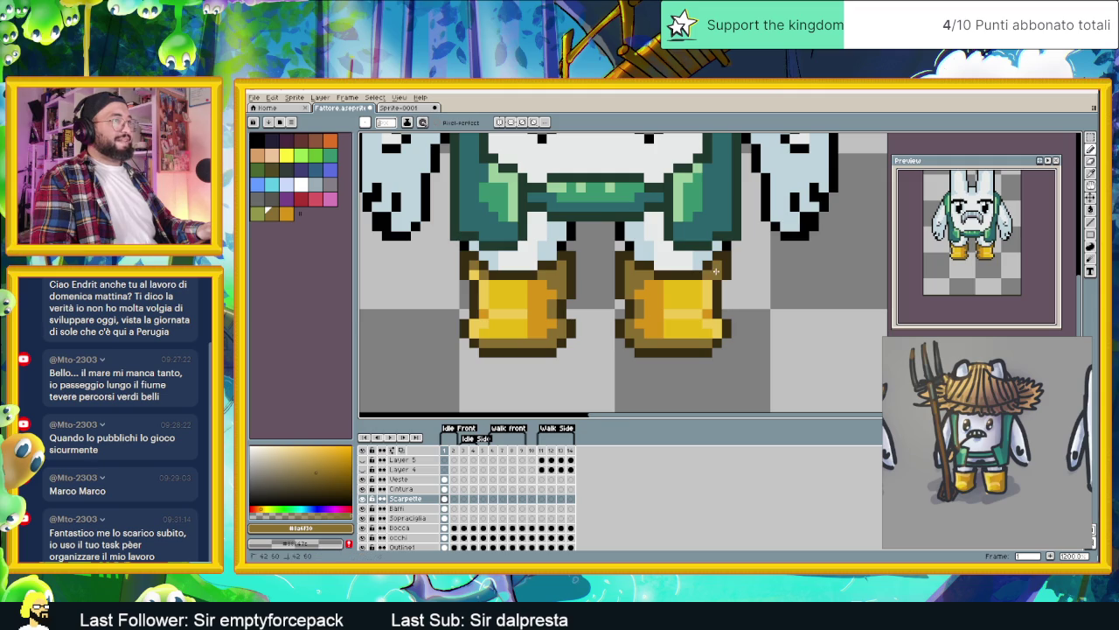
mouse_move(710, 278)
left_mouse_down()
mouse_move(709, 329)
mouse_move(699, 331)
left_mouse_up()
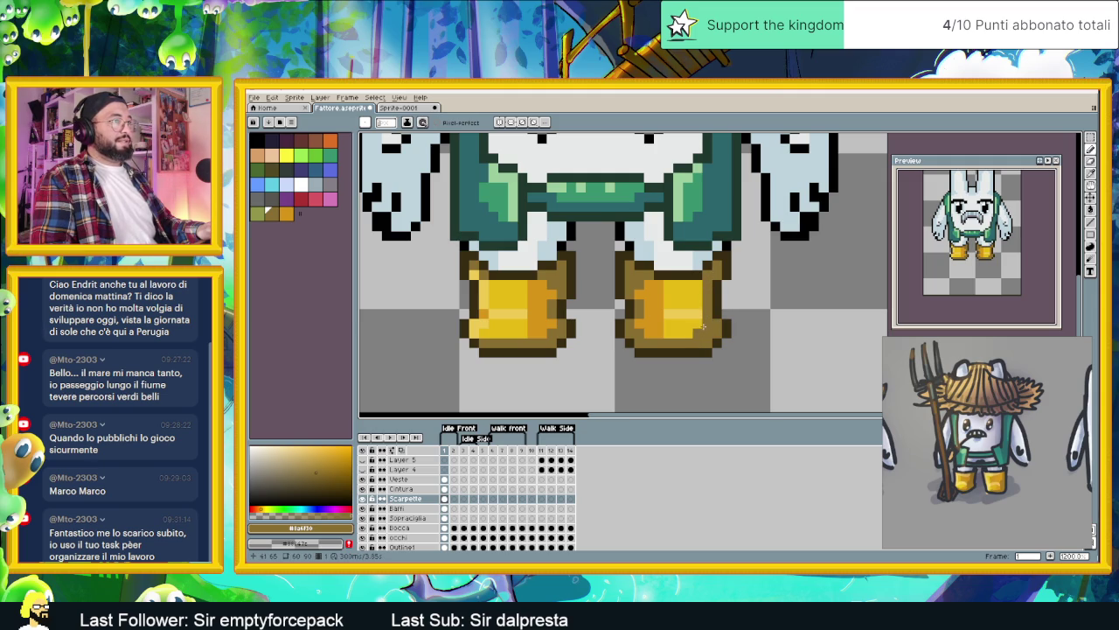
Step: Sample the boot's orange and yellow tones and paint darker orange shading patches on the right boot
left_click(663, 289, "alt")
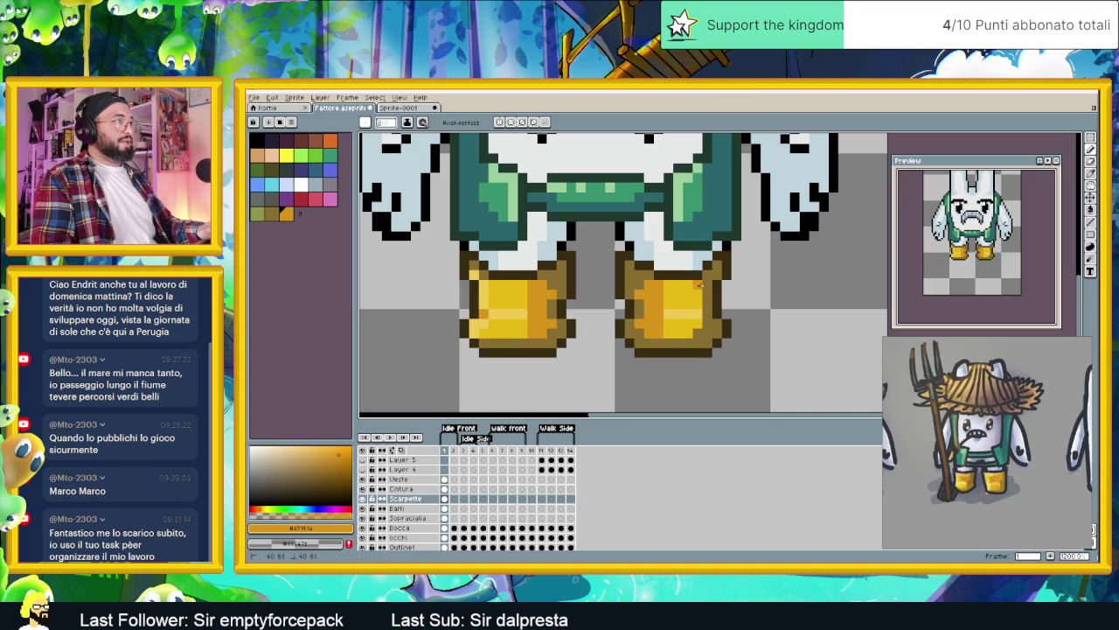
left_click(698, 298)
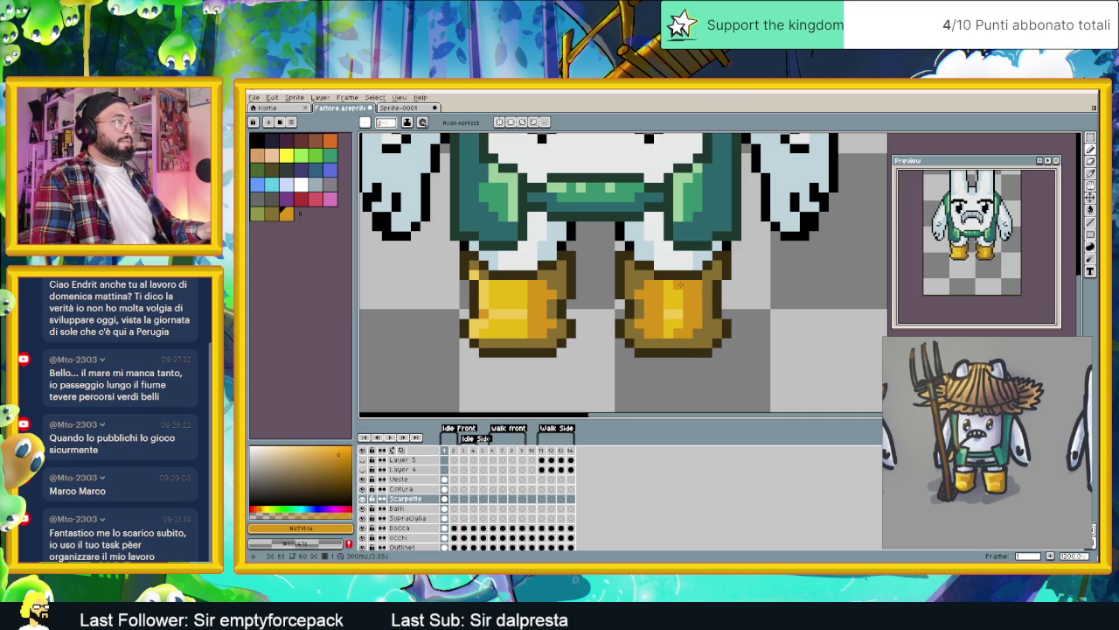
key("i")
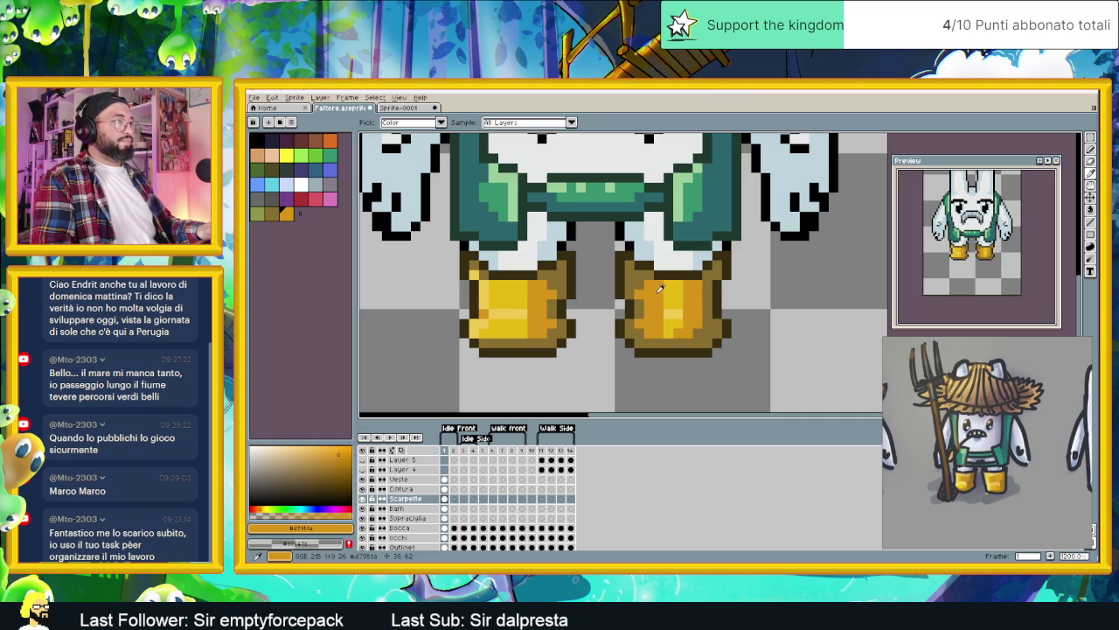
left_click(657, 292)
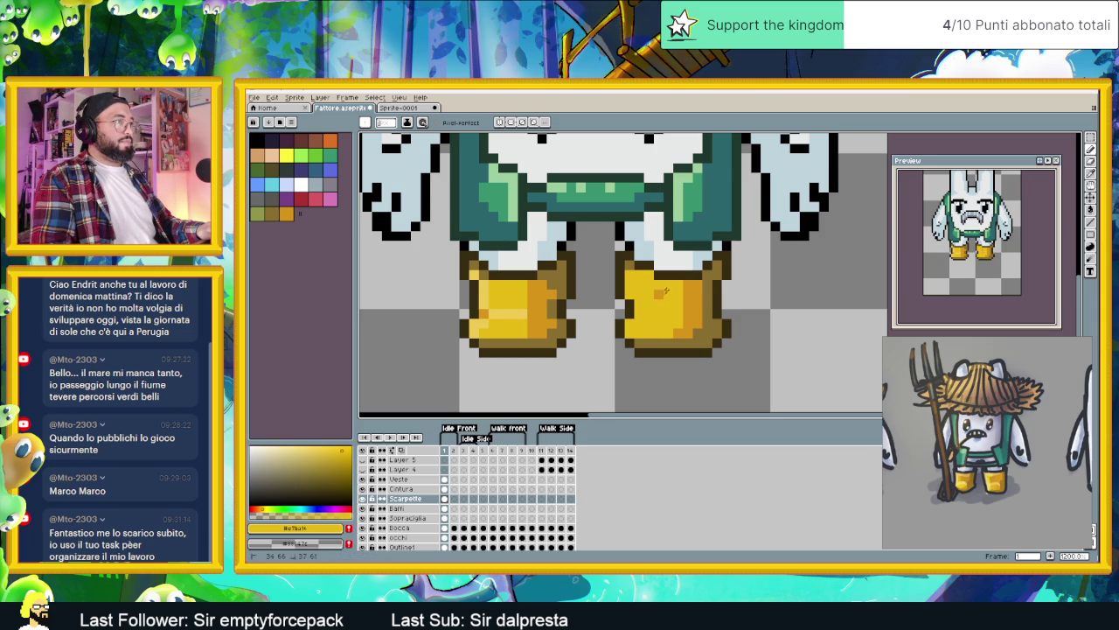
left_click(643, 274, "alt")
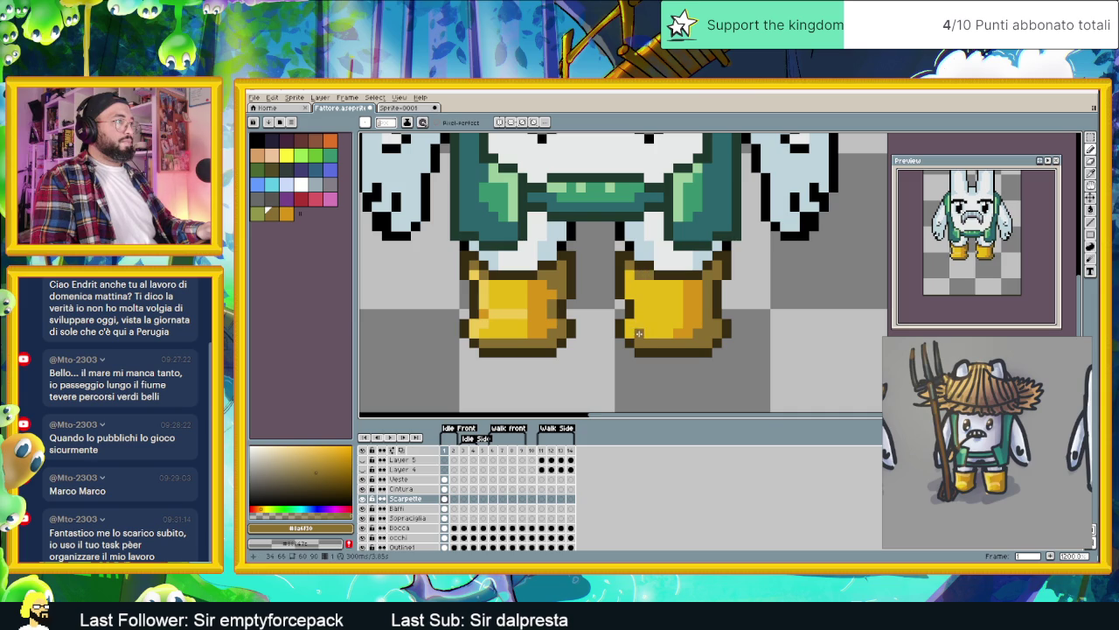
left_click(654, 312, "alt")
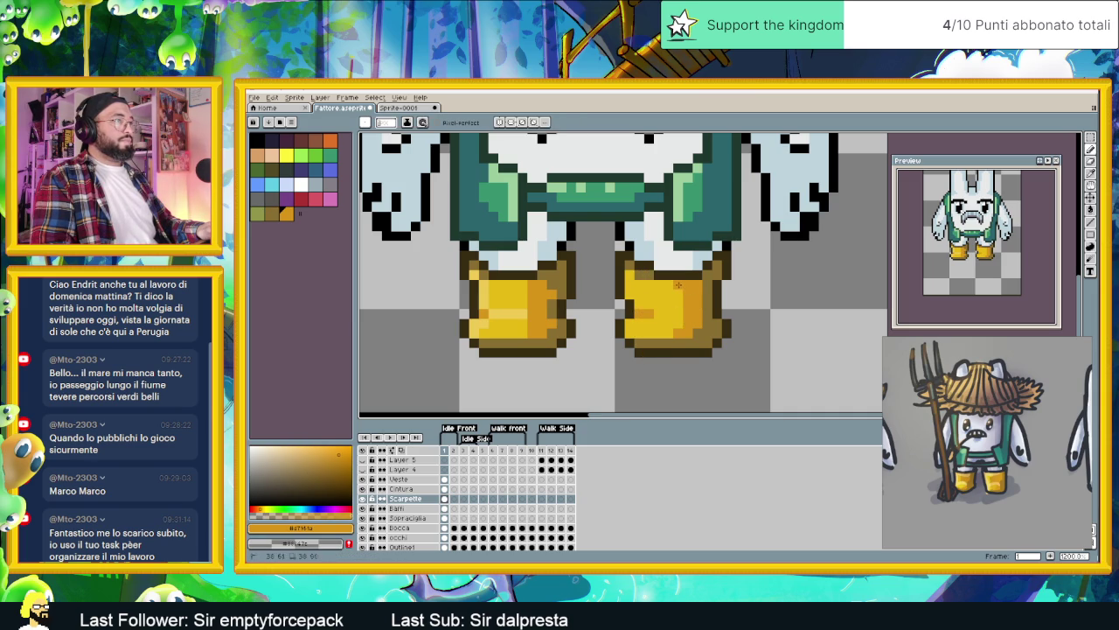
left_click(648, 302, "alt")
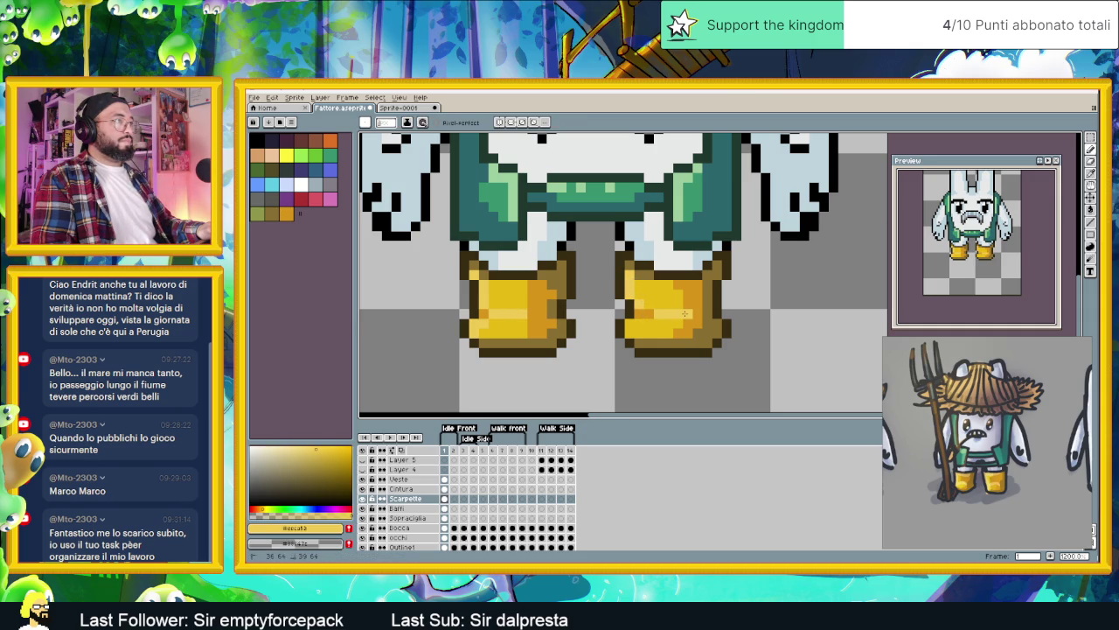
left_click_drag(683, 314, 666, 313)
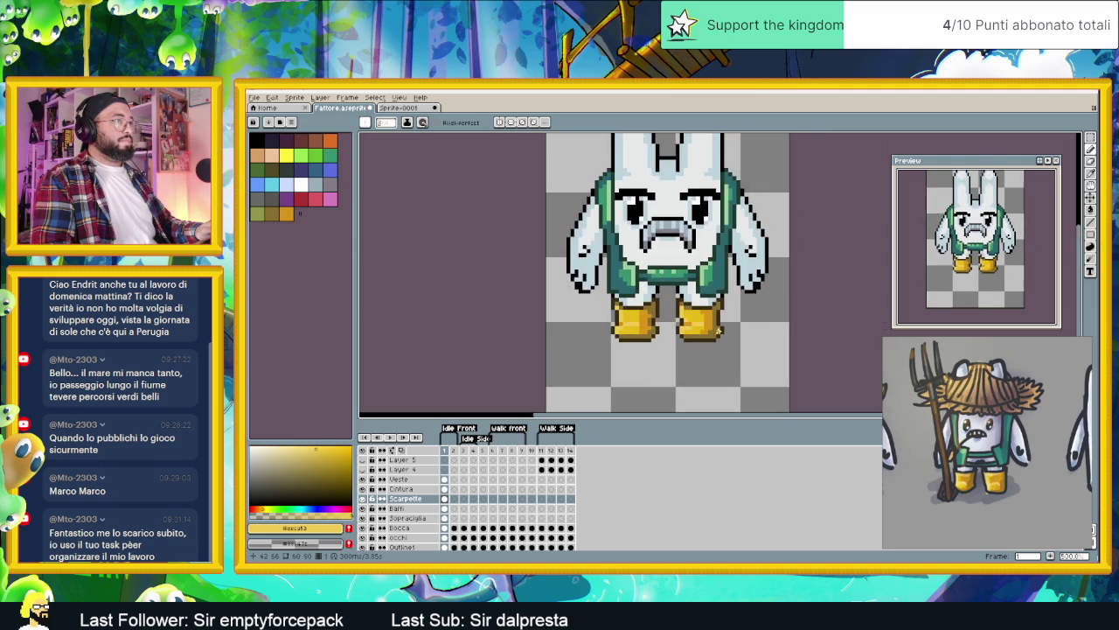
Step: Sample a darker yellow from the boot and touch up the boot shading with one more stroke
scroll(717, 333, "down", 1)
scroll(736, 340, "down", 1)
scroll(735, 340, "up", 1)
scroll(725, 332, "up", 1)
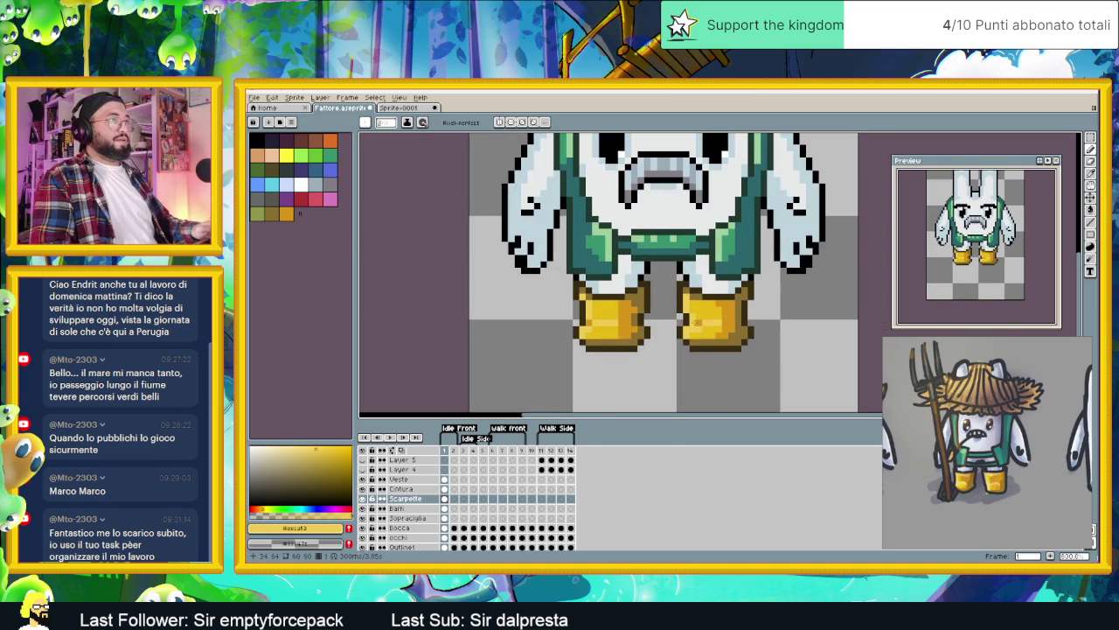
left_click(712, 326, "alt")
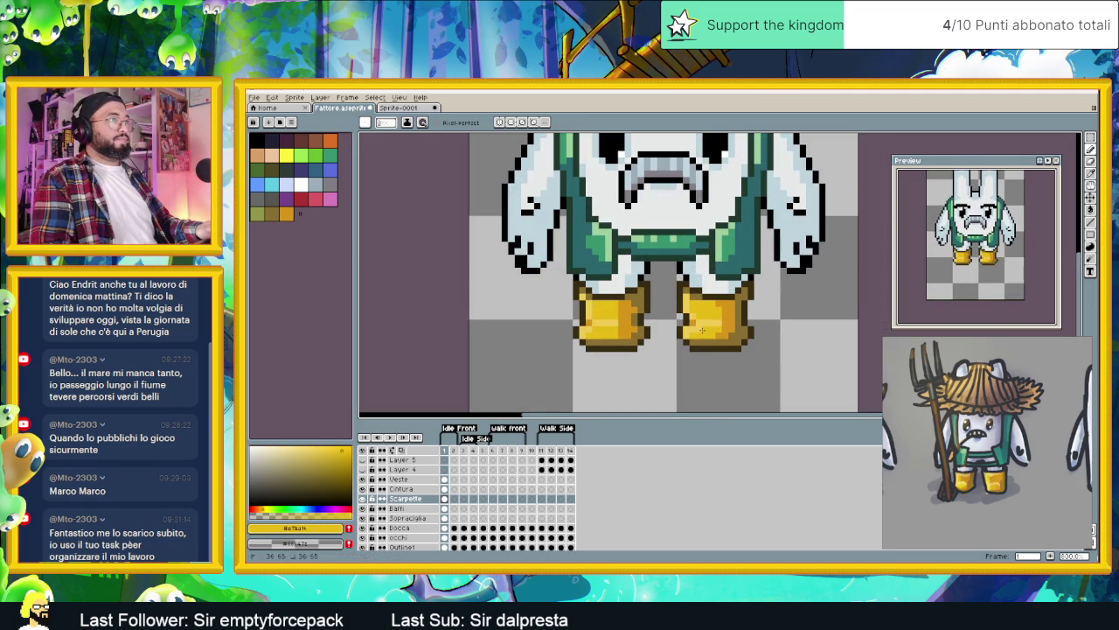
scroll(704, 332, "down", 1)
scroll(711, 340, "down", 1)
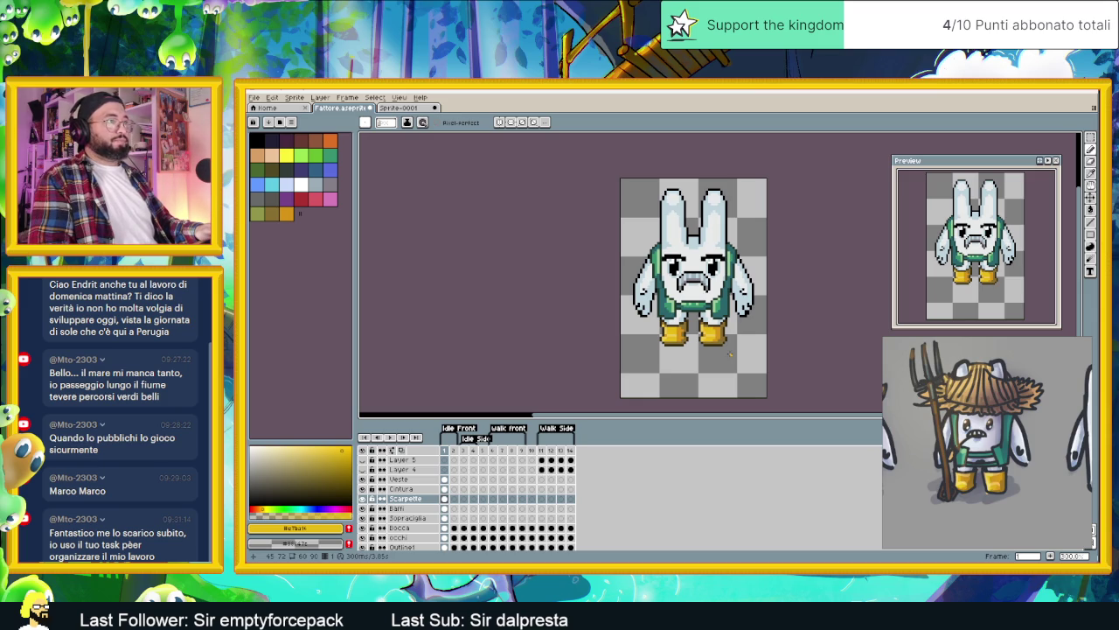
scroll(687, 326, "up", 2)
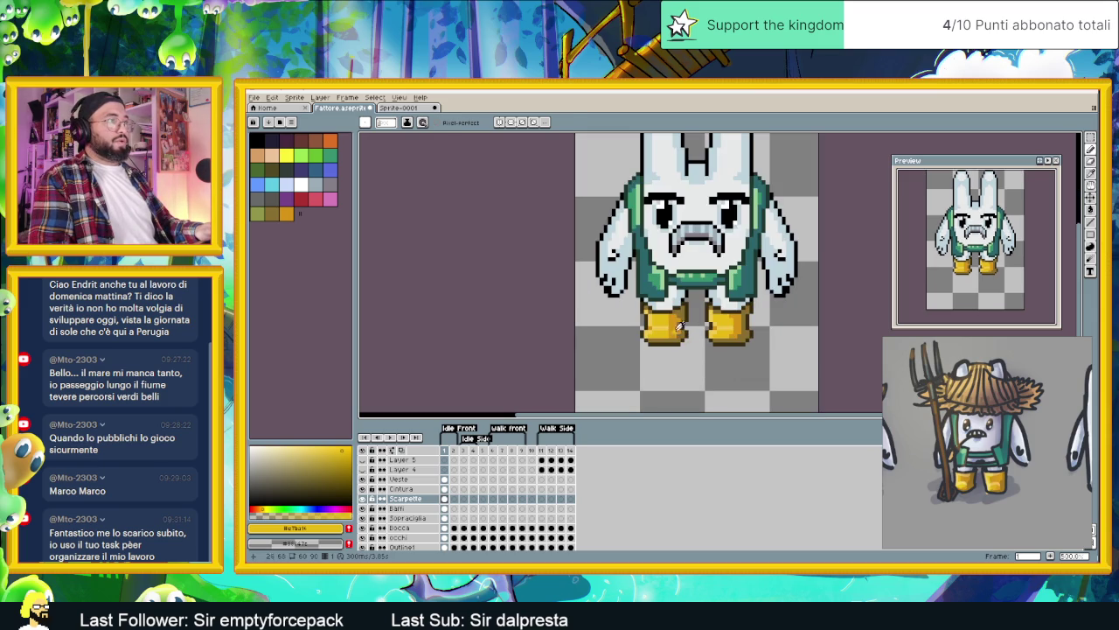
scroll(677, 325, "down", 2)
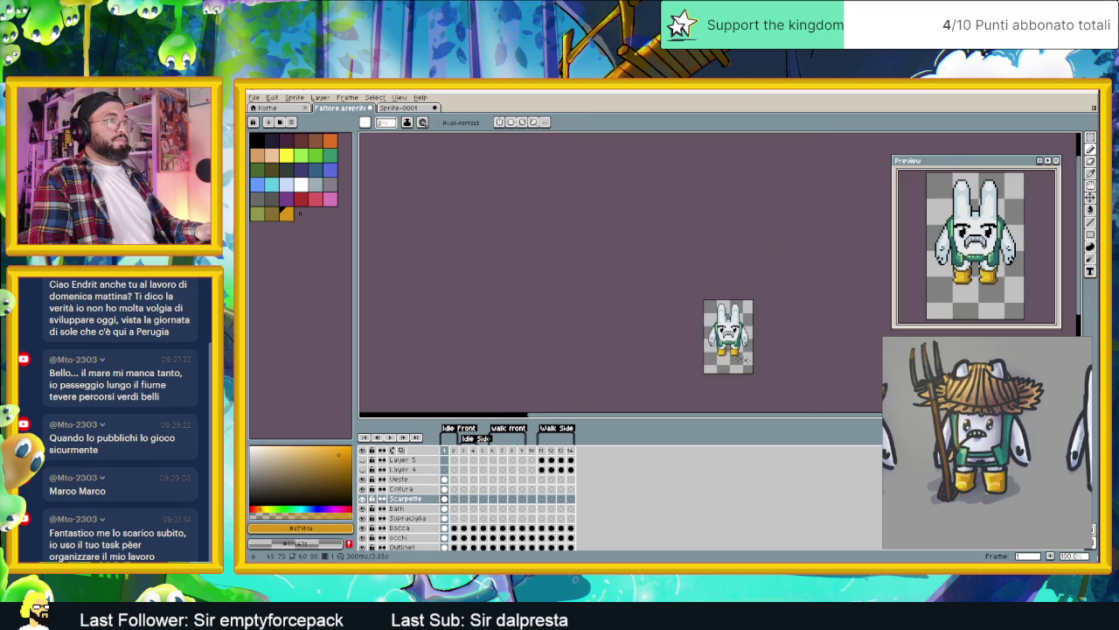
scroll(742, 360, "up", 1)
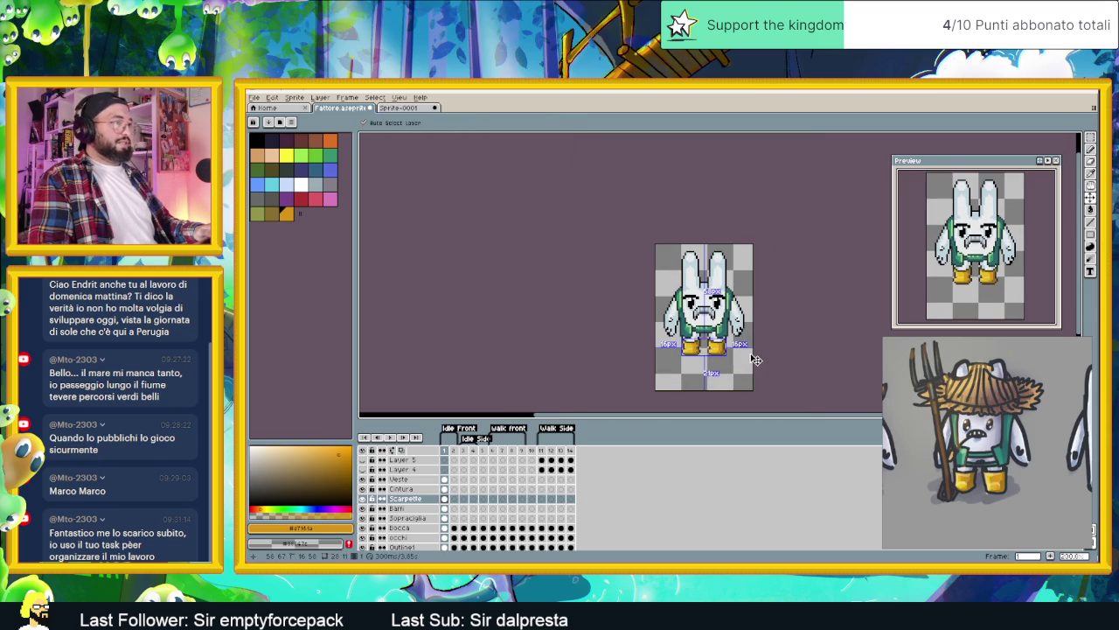
left_click_drag(749, 353, 708, 354)
scroll(707, 353, "up", 1)
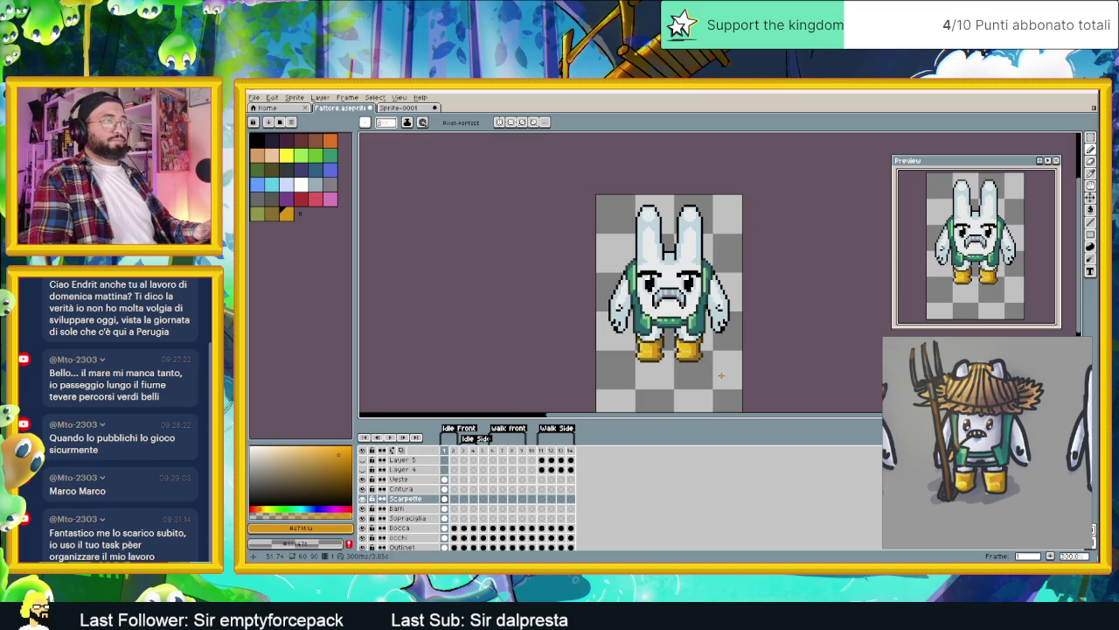
scroll(673, 356, "up", 1)
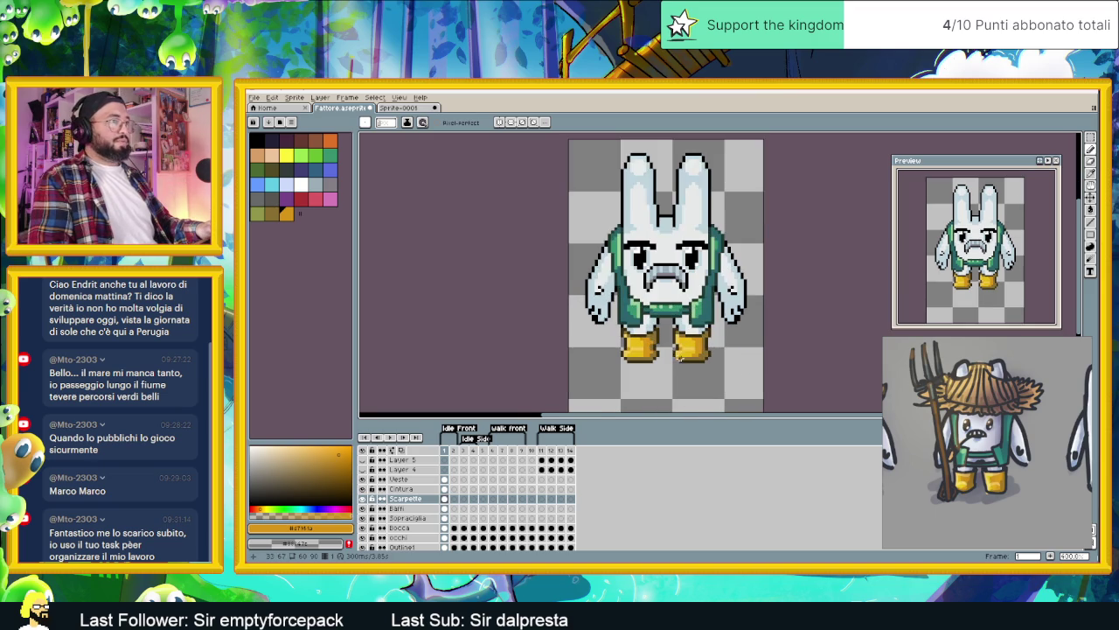
scroll(700, 339, "up", 1)
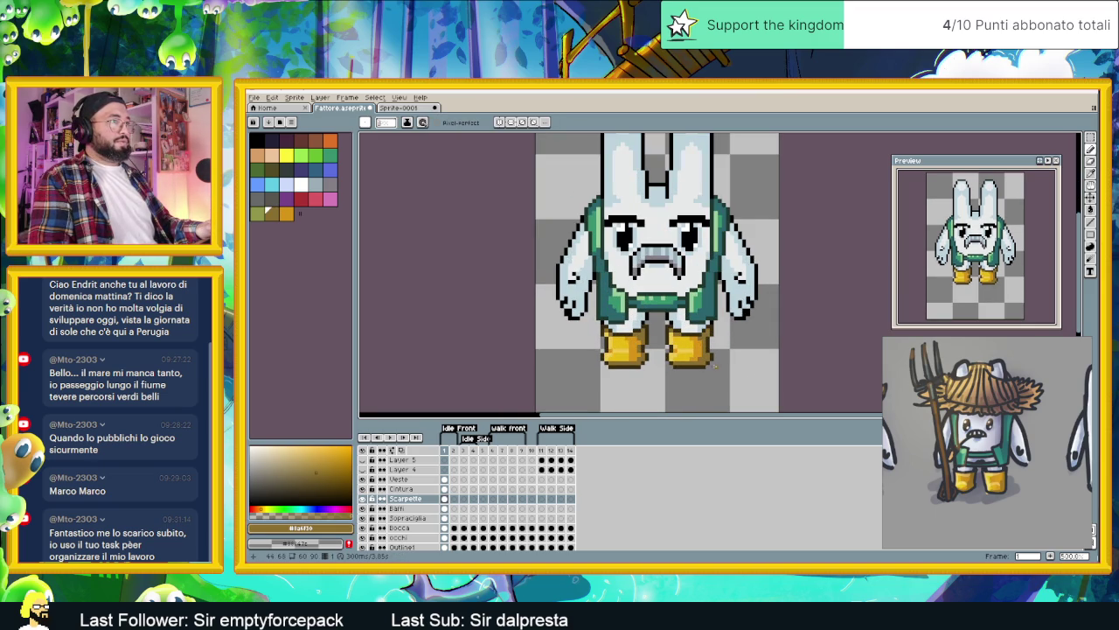
scroll(713, 365, "down", 1)
Step: Save the sprite to Fattore.aseprite and look over the whole bunny
key("v")
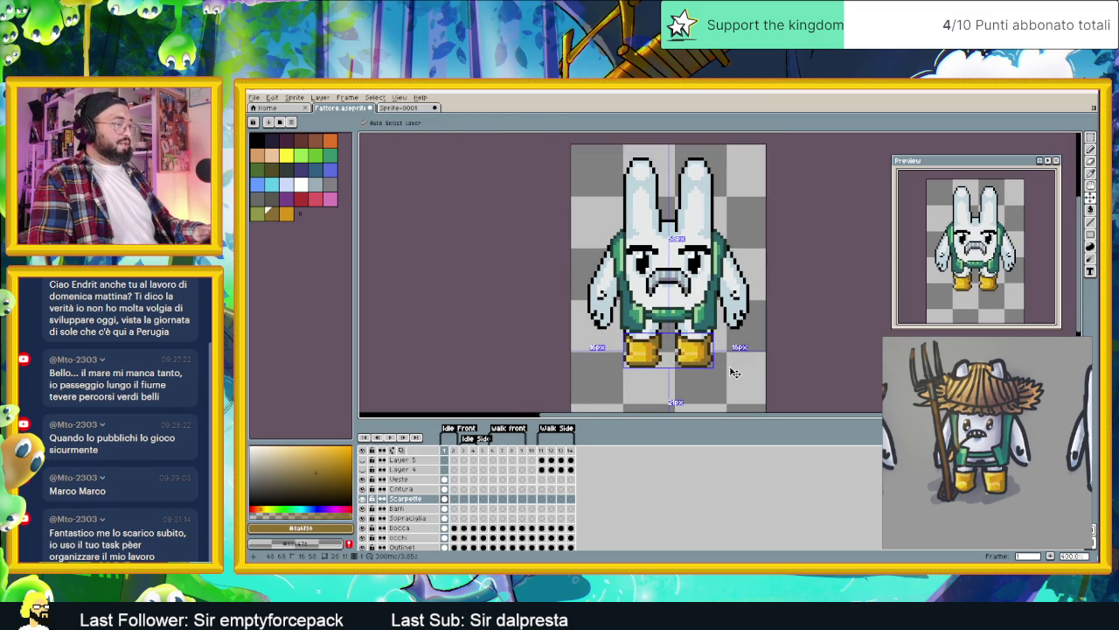
key("ctrl+s")
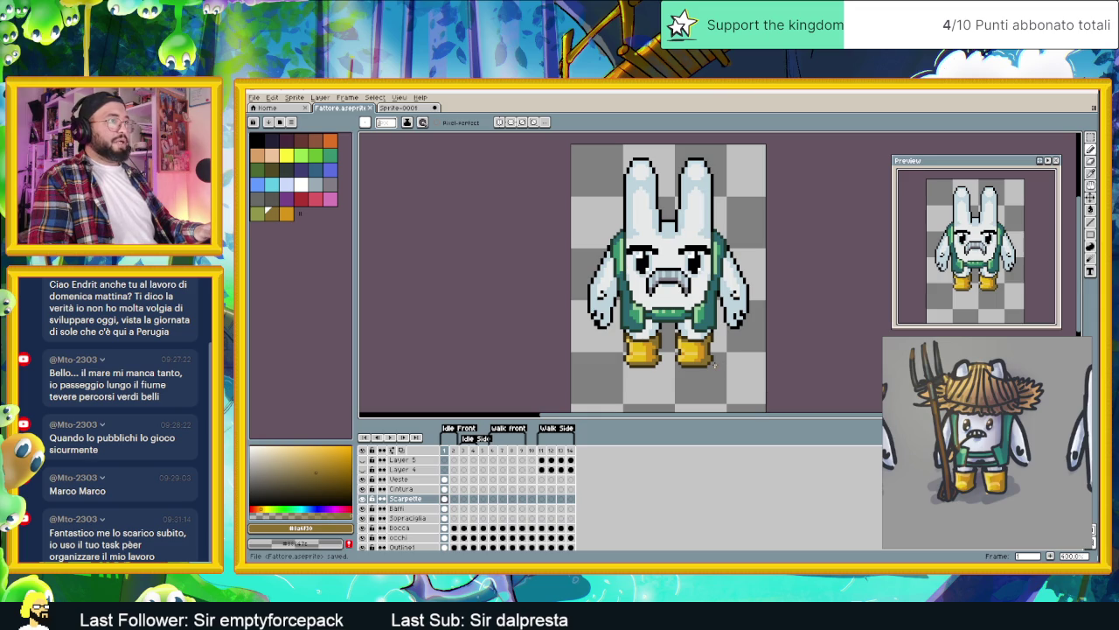
scroll(713, 366, "up", 1)
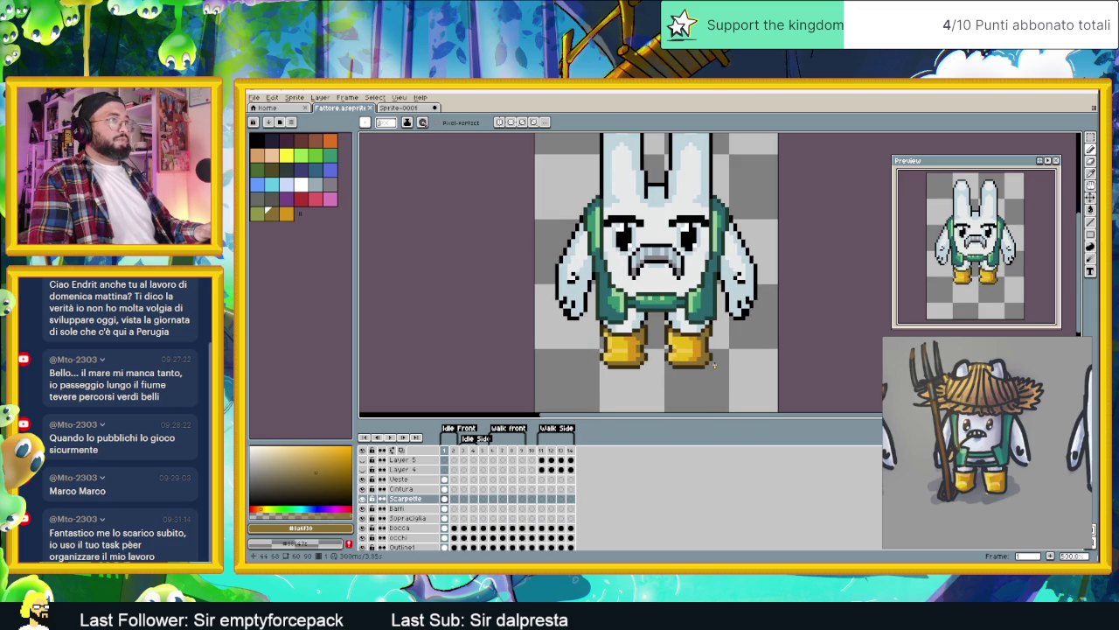
scroll(709, 361, "down", 1)
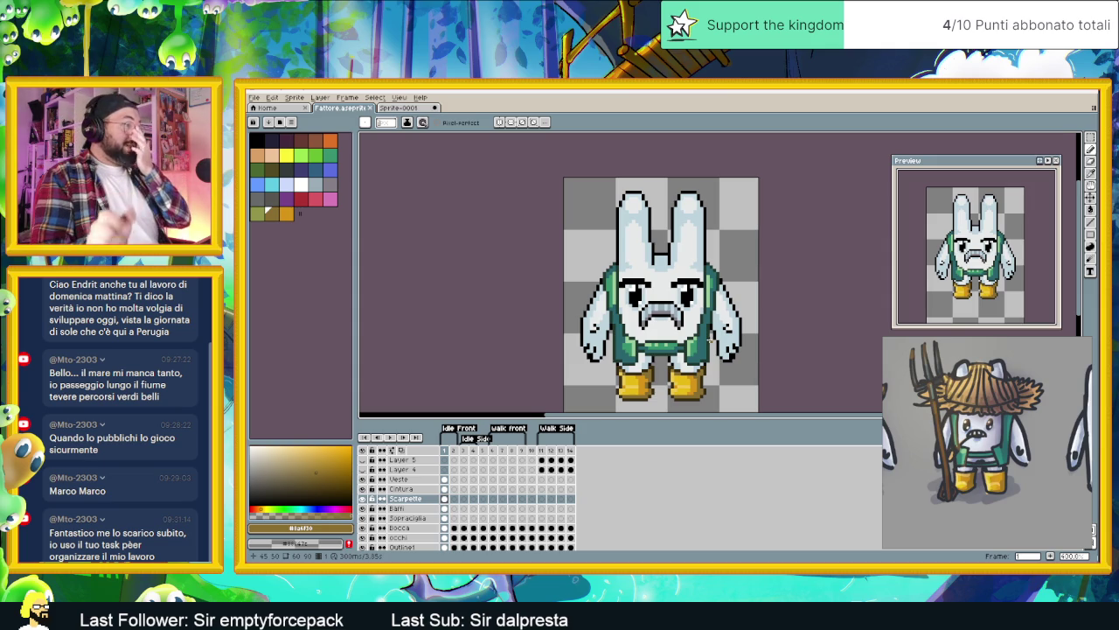
Step: Add a new layer above Veste and name it Capelli
left_click(416, 489)
left_click(417, 481)
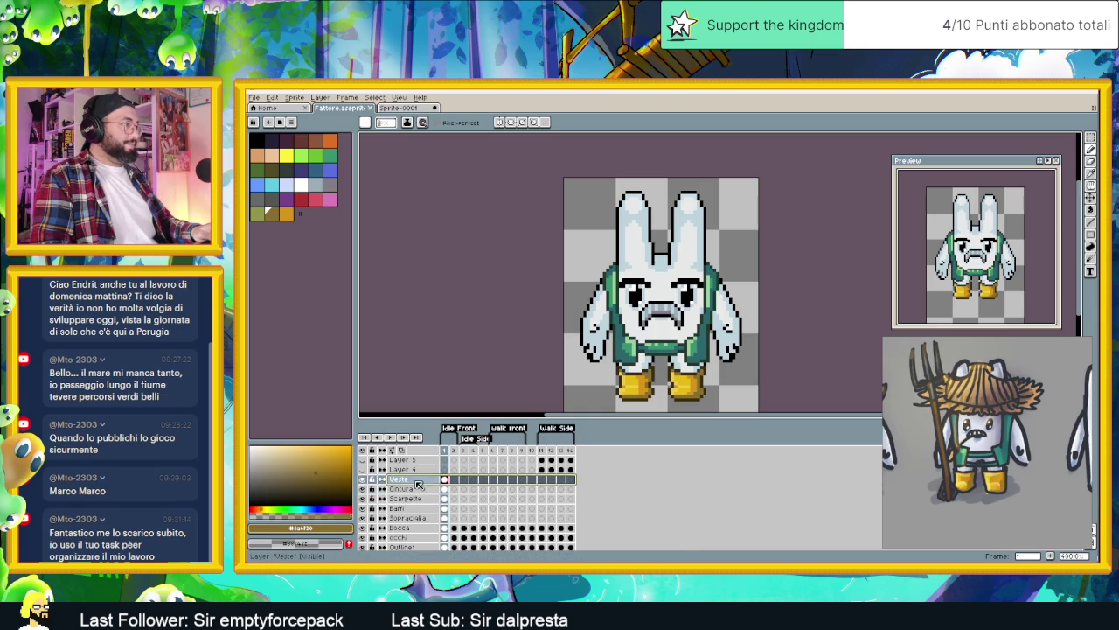
right_click(417, 484)
left_click(507, 500)
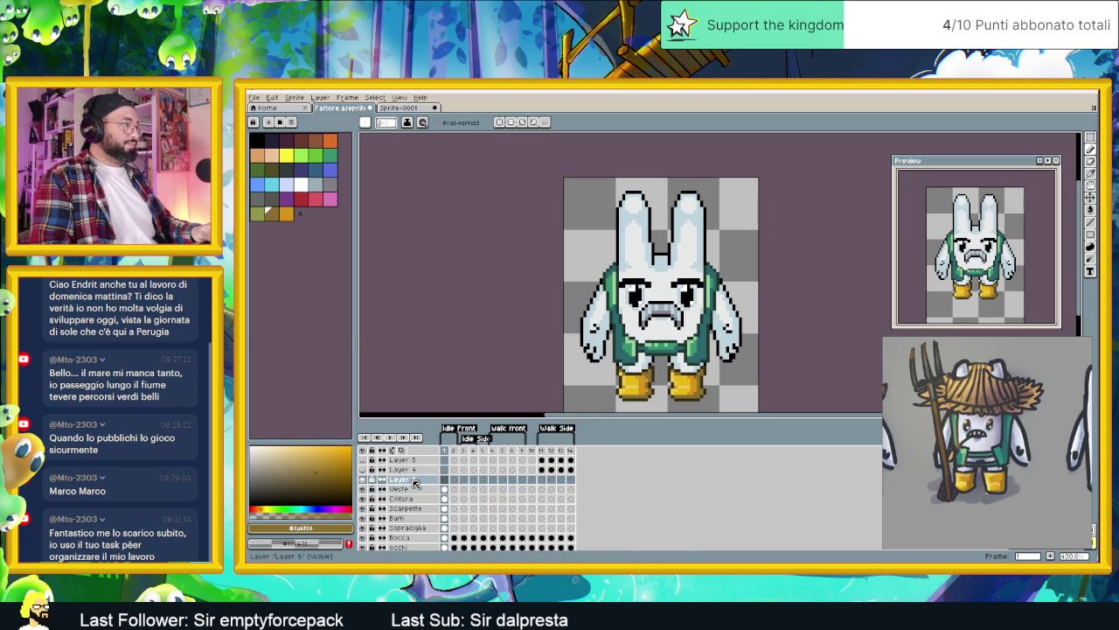
double_click(415, 483)
type("Capell")
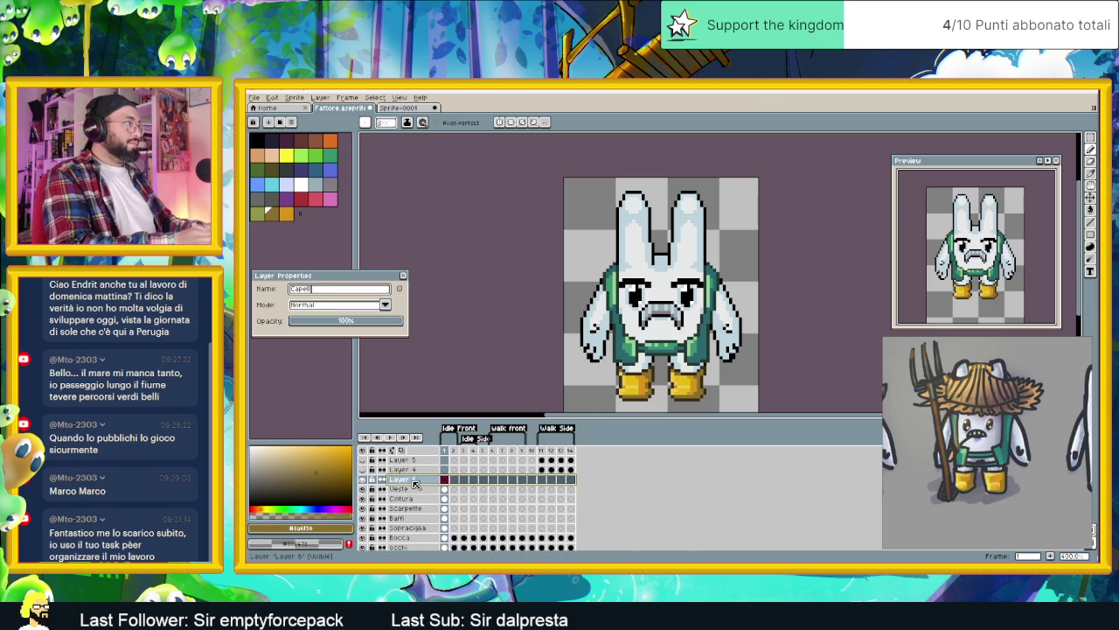
type("i")
key("Return")
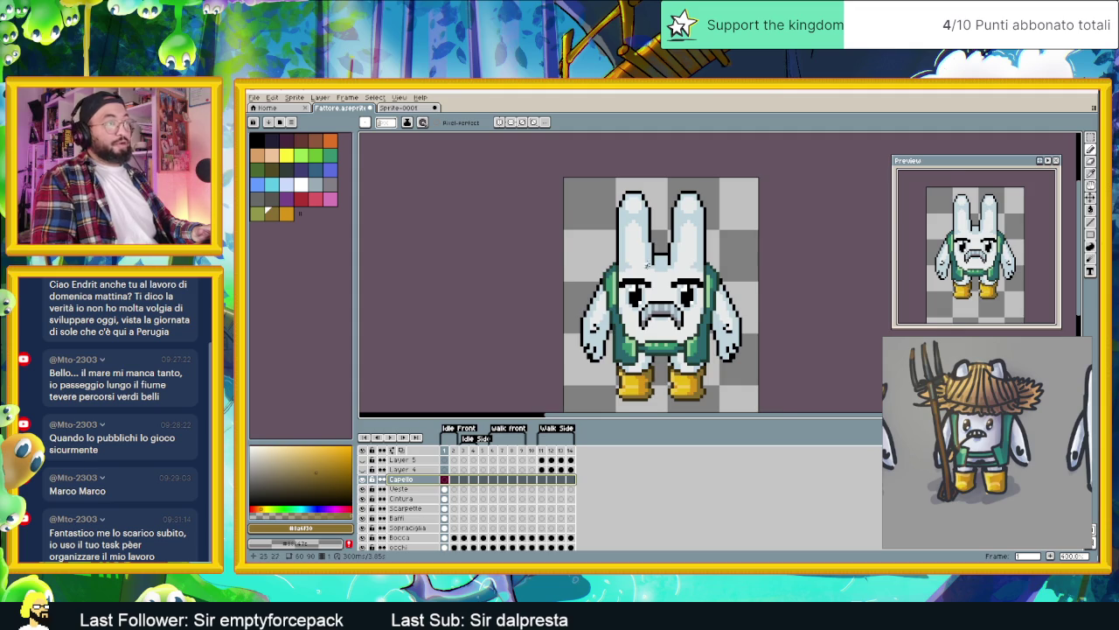
scroll(648, 255, "up", 1)
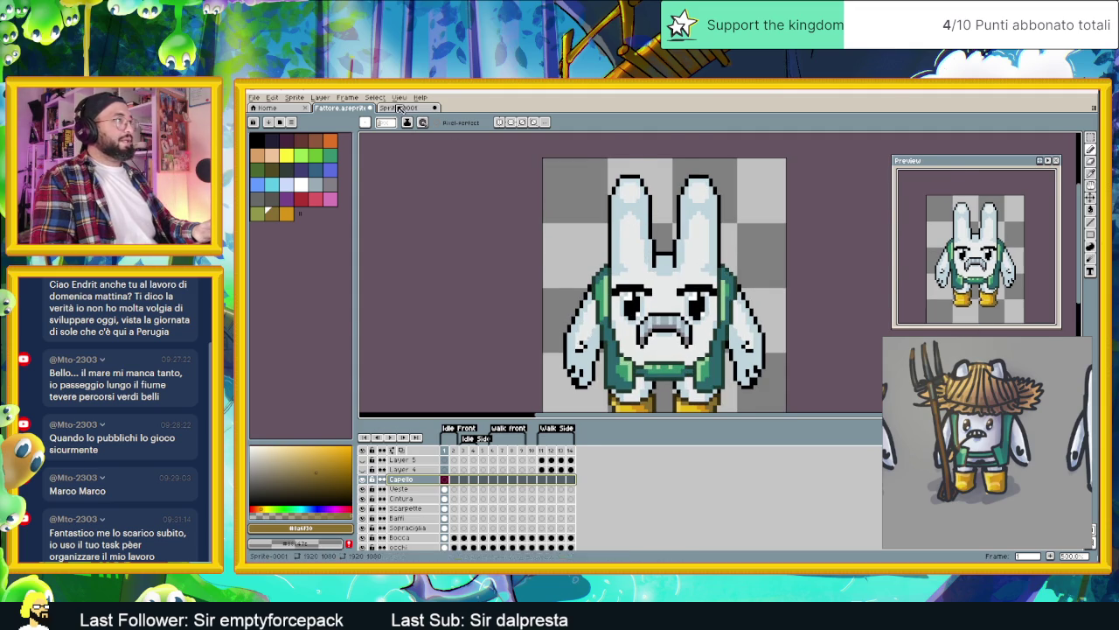
Step: Eyedrop the straw-hat brown from the Sprite-0001 reference, then return to Fattore.aseprite
key("ctrl+Tab")
left_click_drag(571, 255, 685, 369)
key("i")
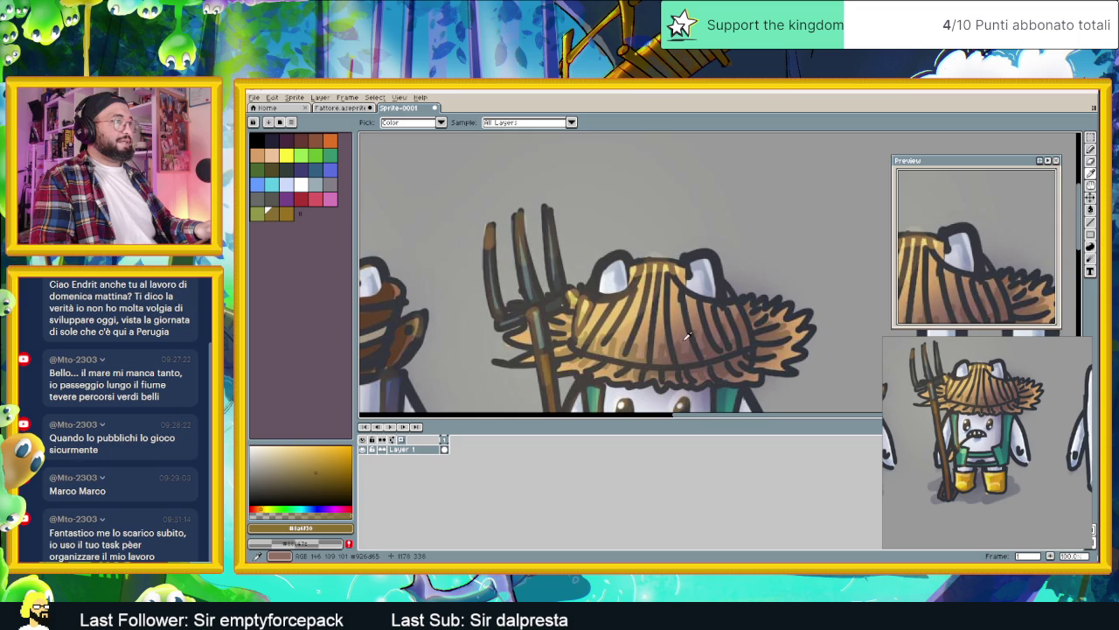
left_click(705, 370)
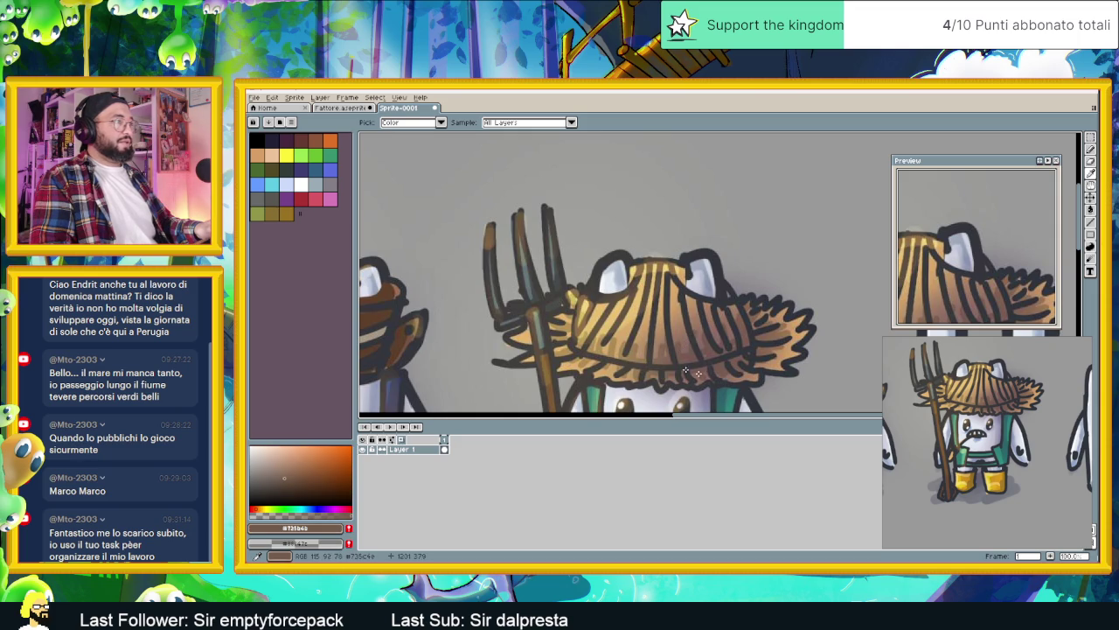
key("b")
left_click(341, 109)
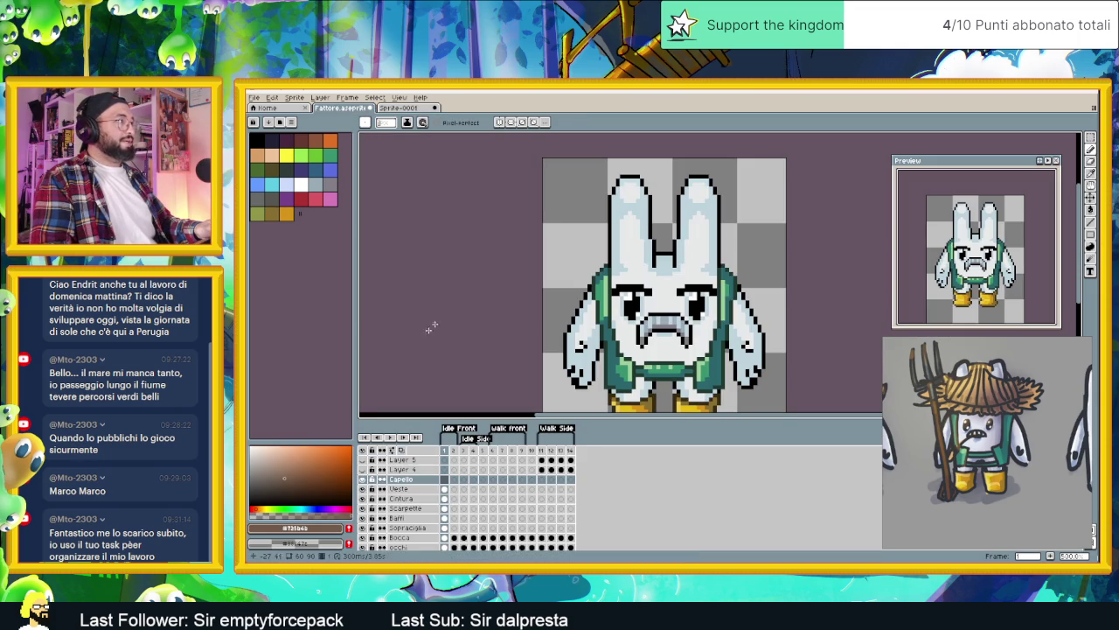
Step: Add the sampled brown to the palette and make it slightly lighter and less saturated
left_click(348, 529)
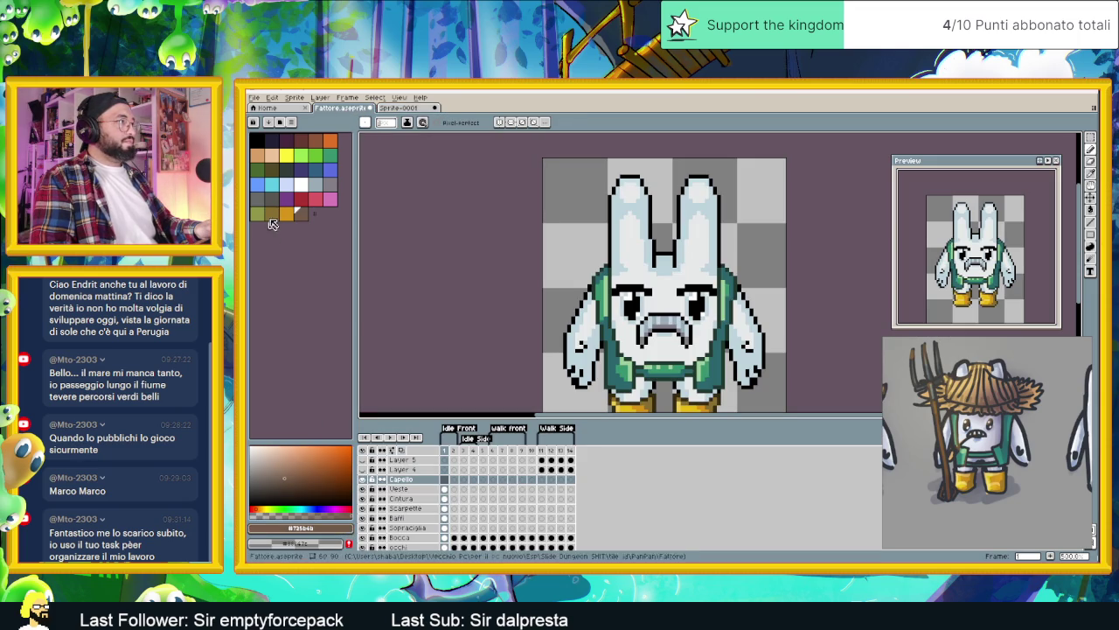
left_click(298, 492)
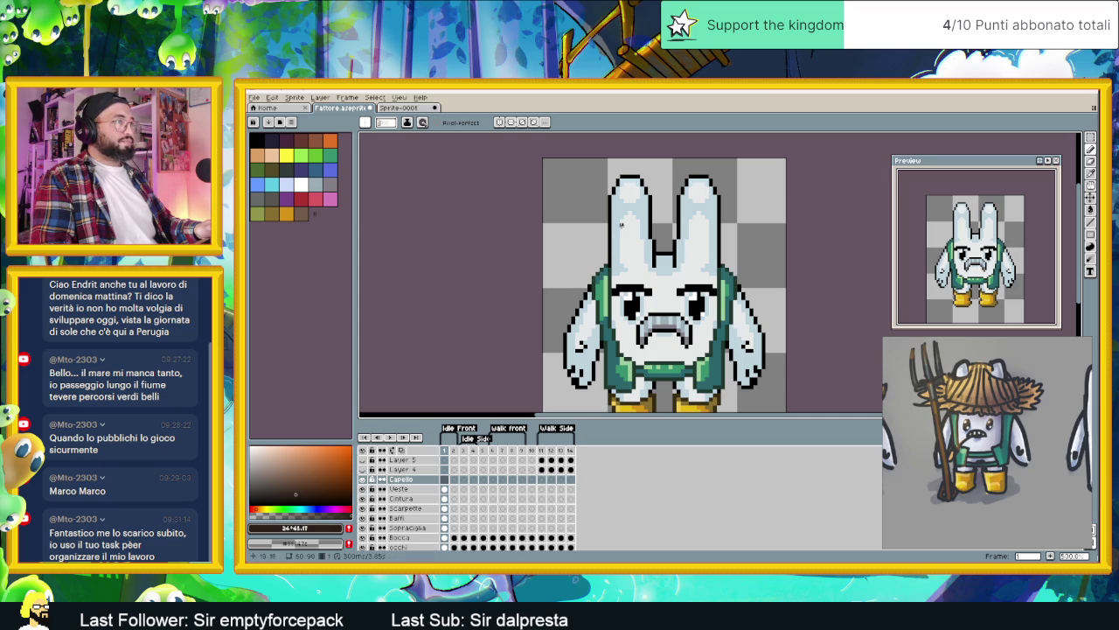
scroll(606, 204, "up", 1)
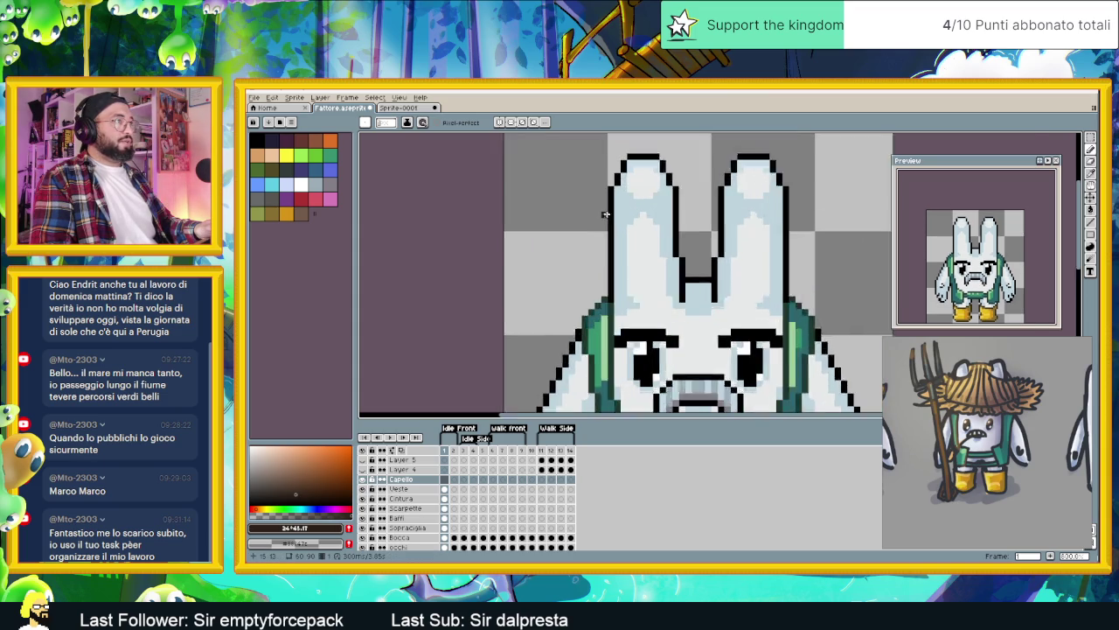
scroll(605, 204, "up", 1)
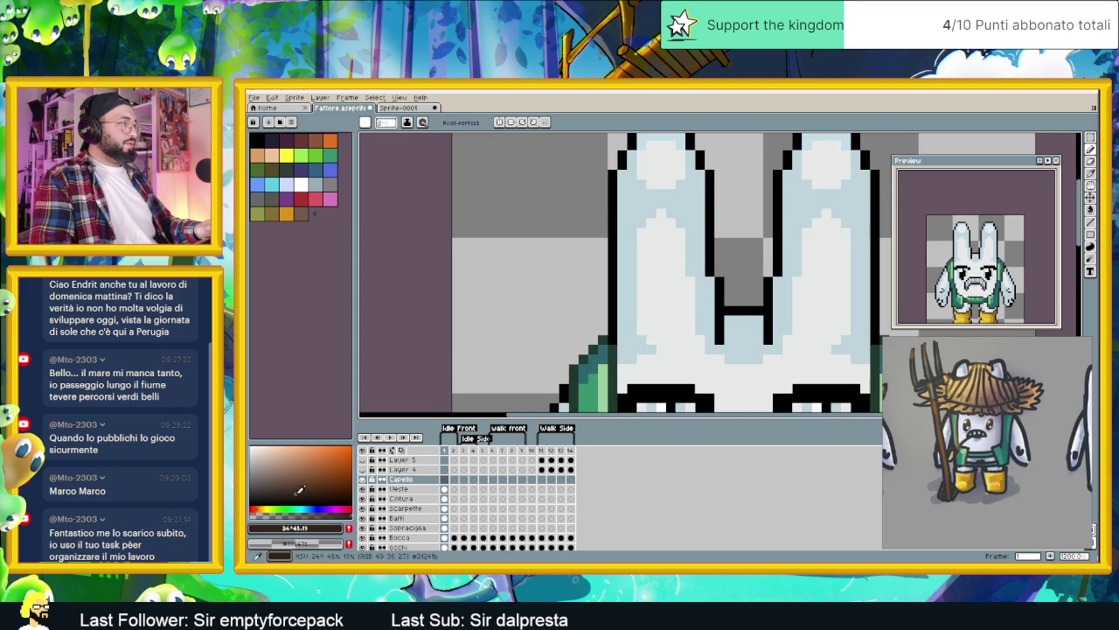
left_click(293, 491)
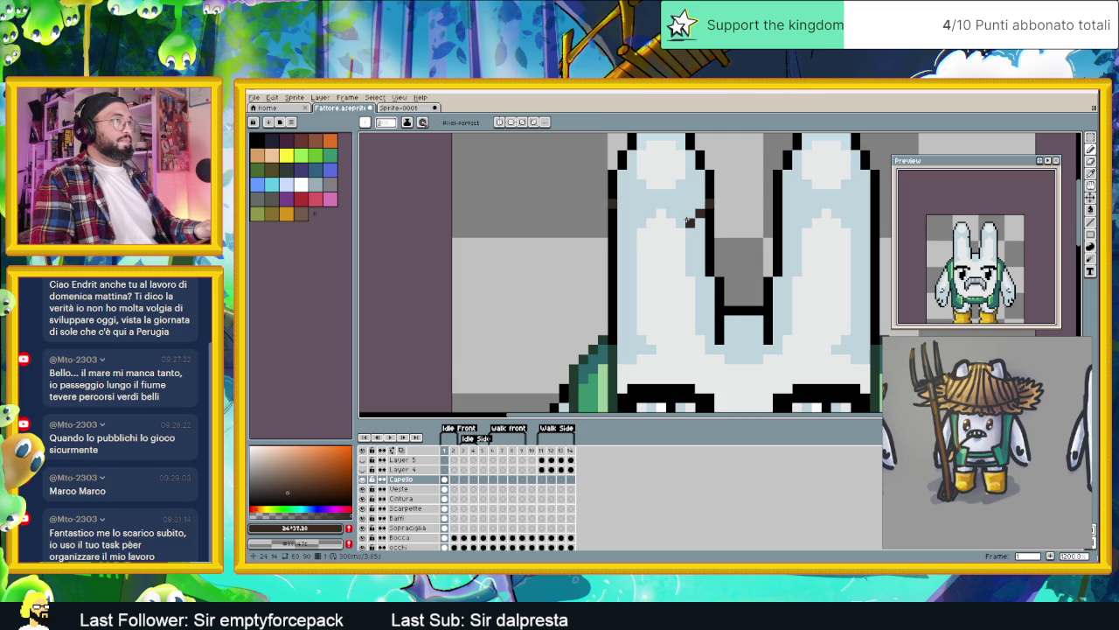
Step: Draw a dark brown band across the left ear and paste a copy onto the right ear
left_click_drag(667, 221, 637, 221)
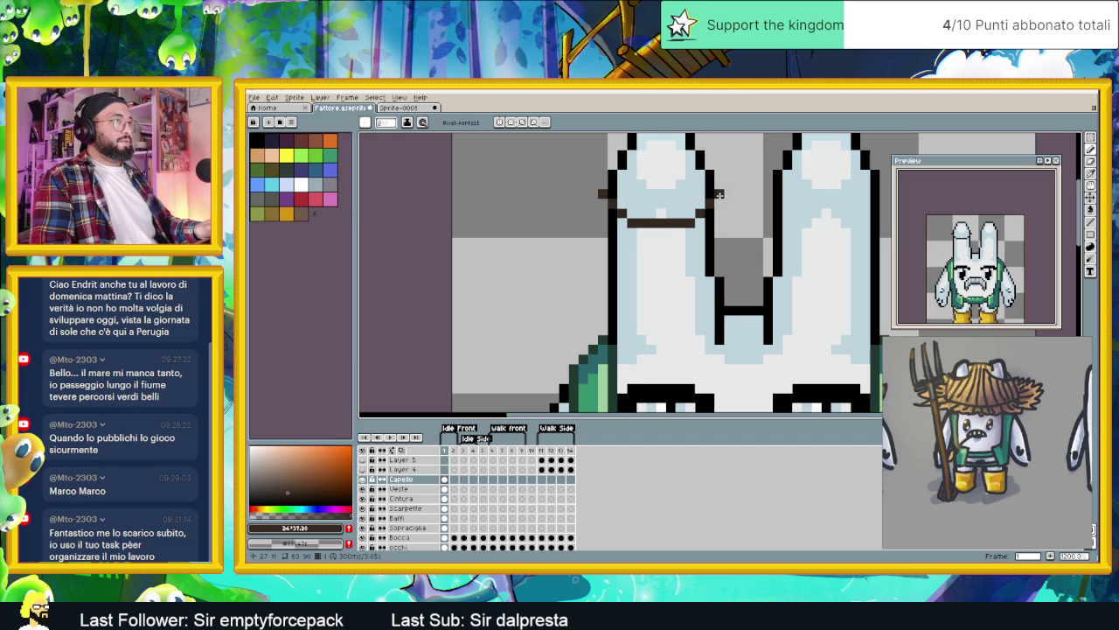
left_click_drag(719, 194, 608, 232)
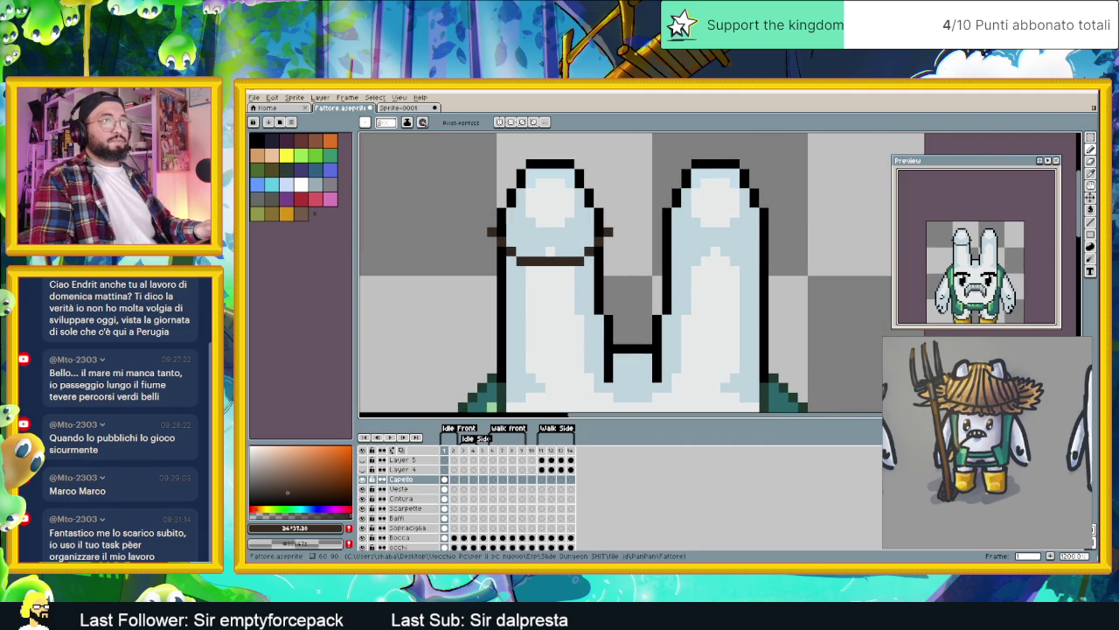
key("ctrl+v")
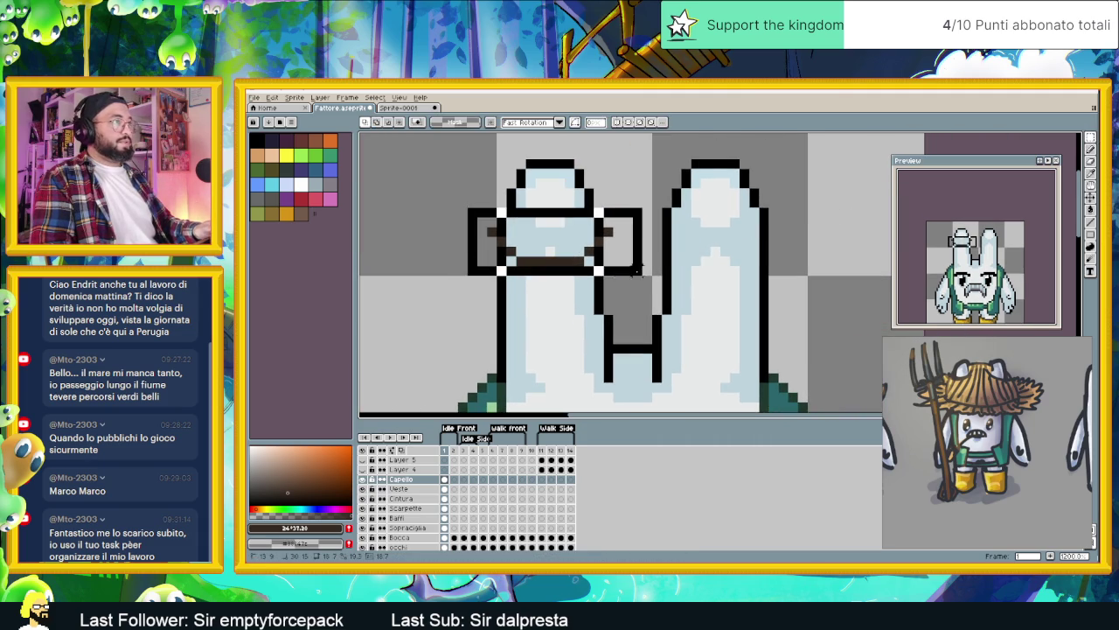
mouse_move(636, 271)
left_mouse_down()
mouse_move(623, 244)
mouse_move(740, 245)
left_mouse_up()
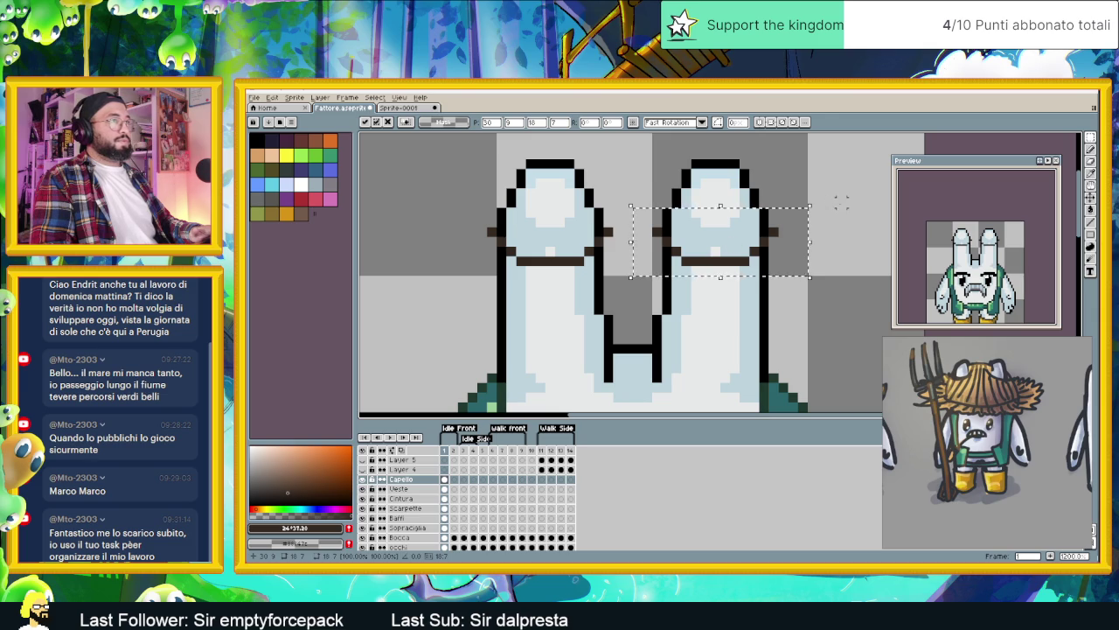
key("Return")
left_click(1089, 150)
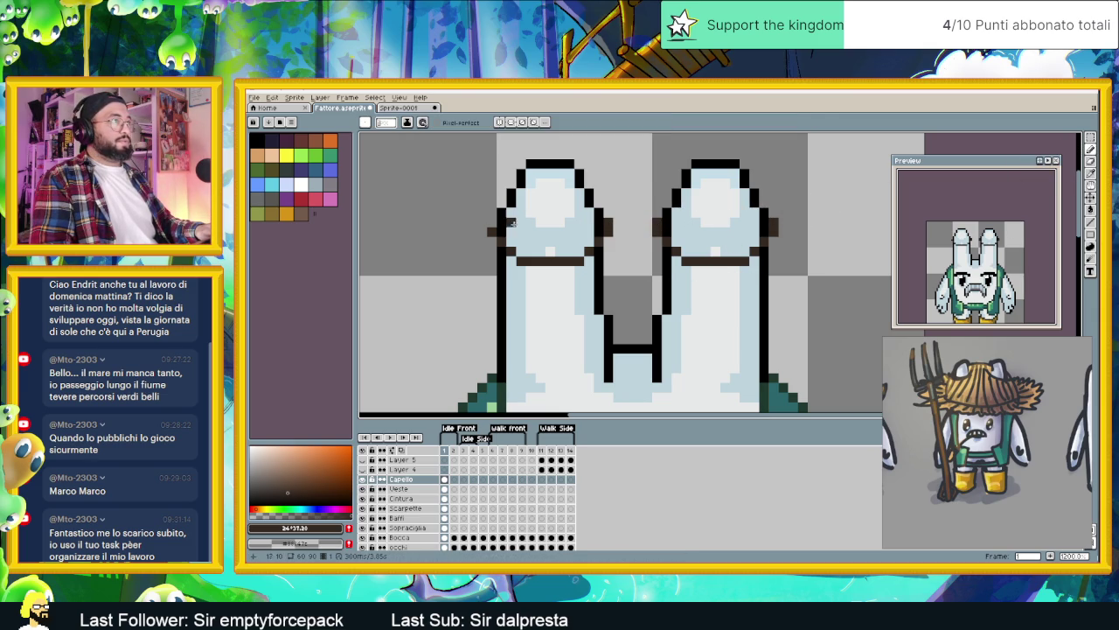
Step: Add short brown marks beside the tops of both ears, undoing the stray strokes
scroll(494, 226, "down", 2)
scroll(571, 279, "down", 1)
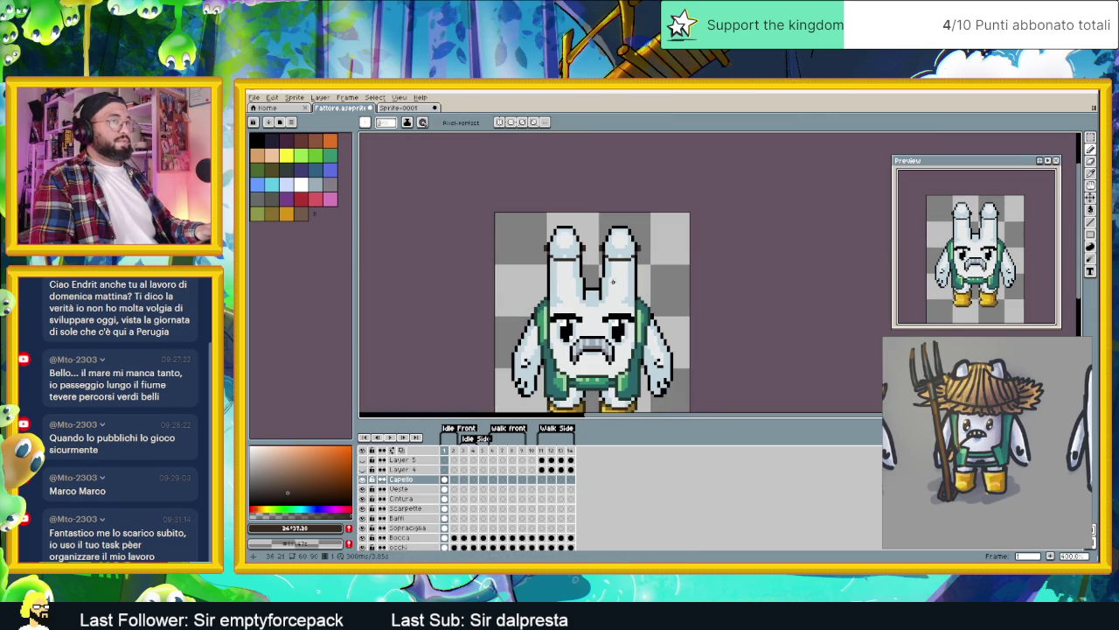
scroll(577, 234, "up", 2)
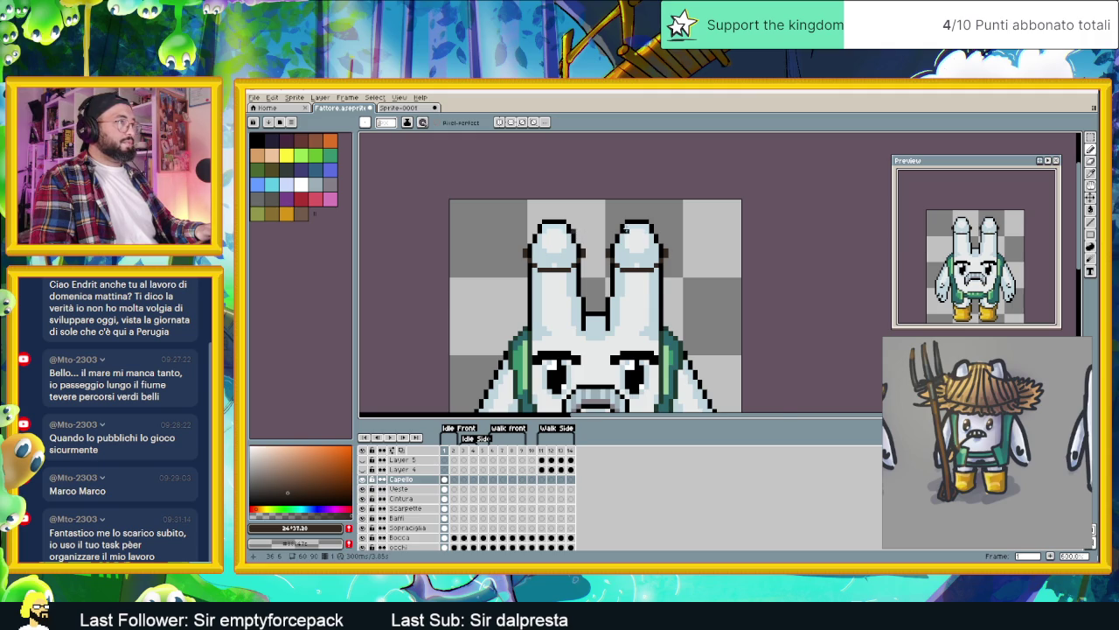
scroll(573, 232, "up", 2)
left_click_drag(535, 221, 545, 221)
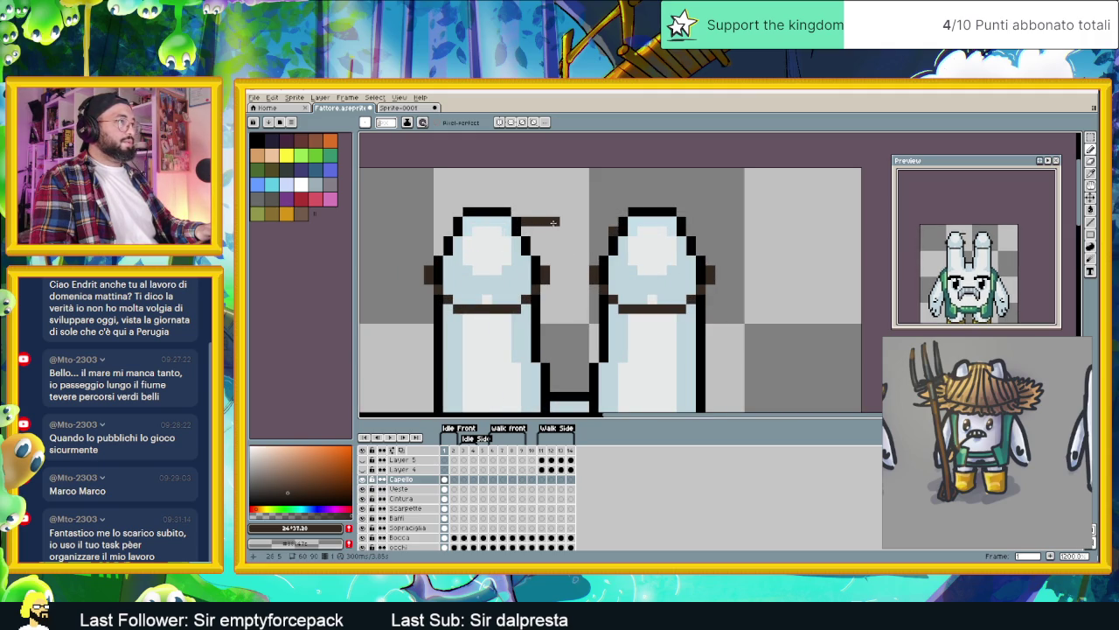
key("ctrl+z")
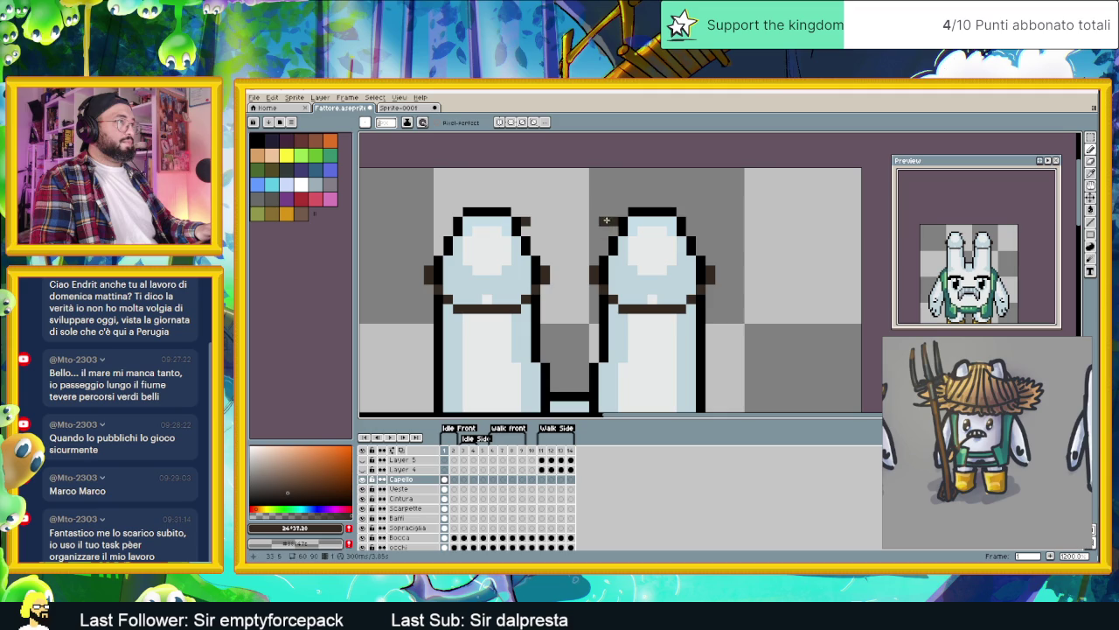
left_click(595, 212)
left_click_drag(544, 211, 536, 211)
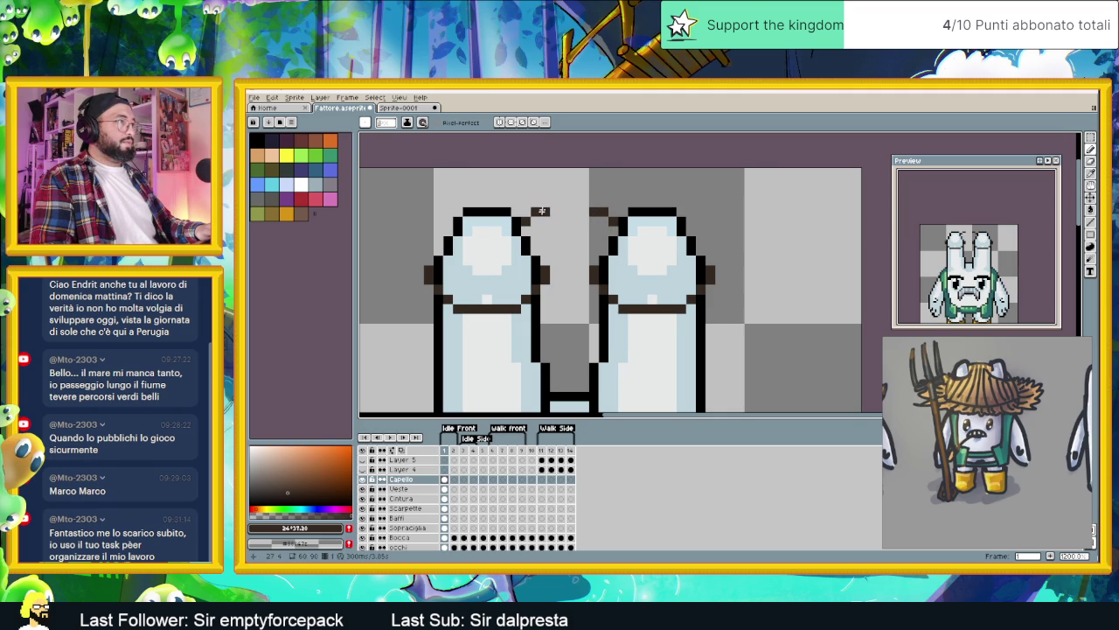
scroll(555, 203, "down", 1)
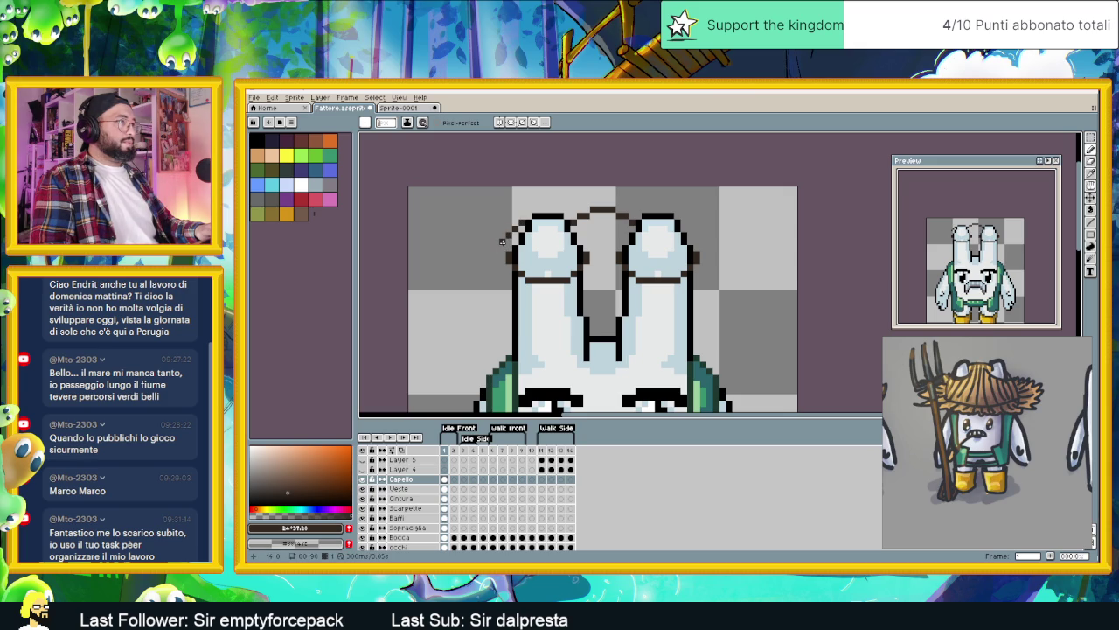
scroll(508, 234, "down", 2)
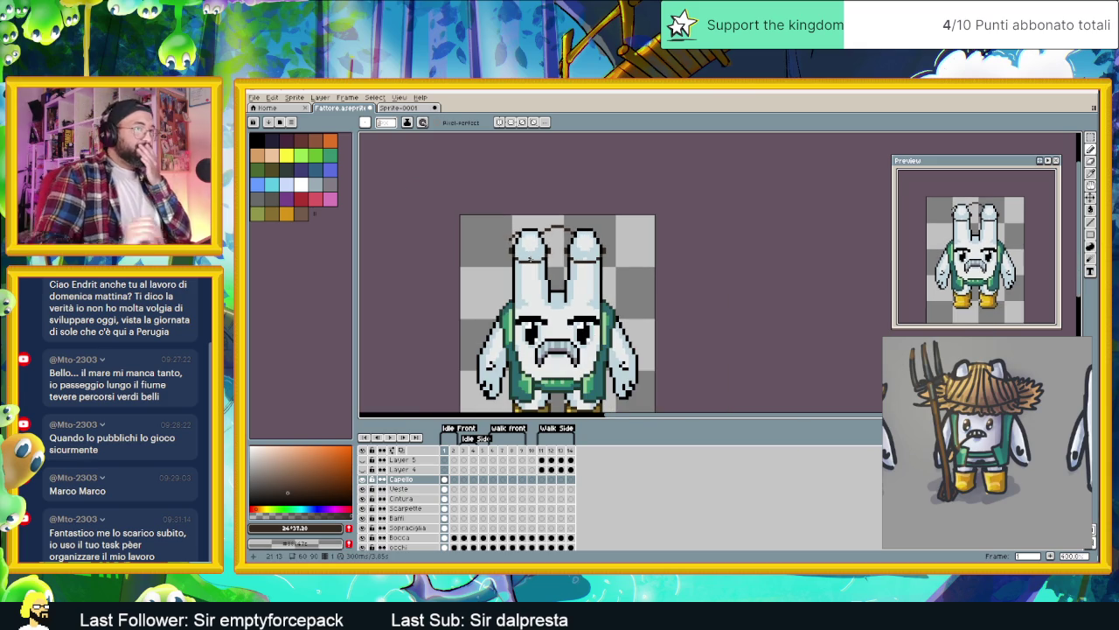
key("ctrl+z")
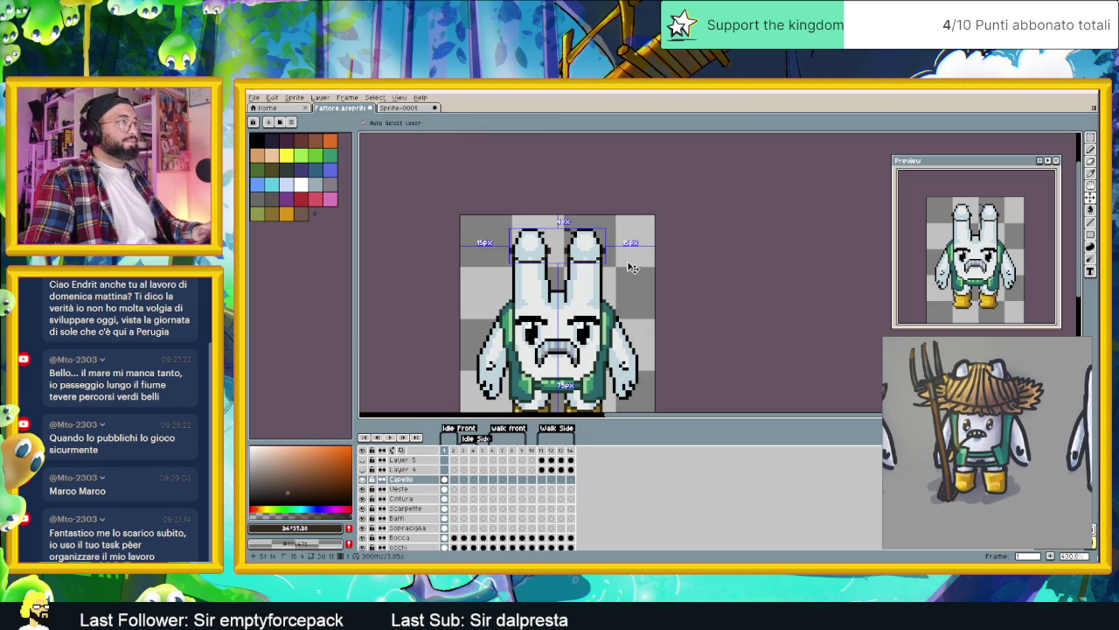
key("ctrl+z")
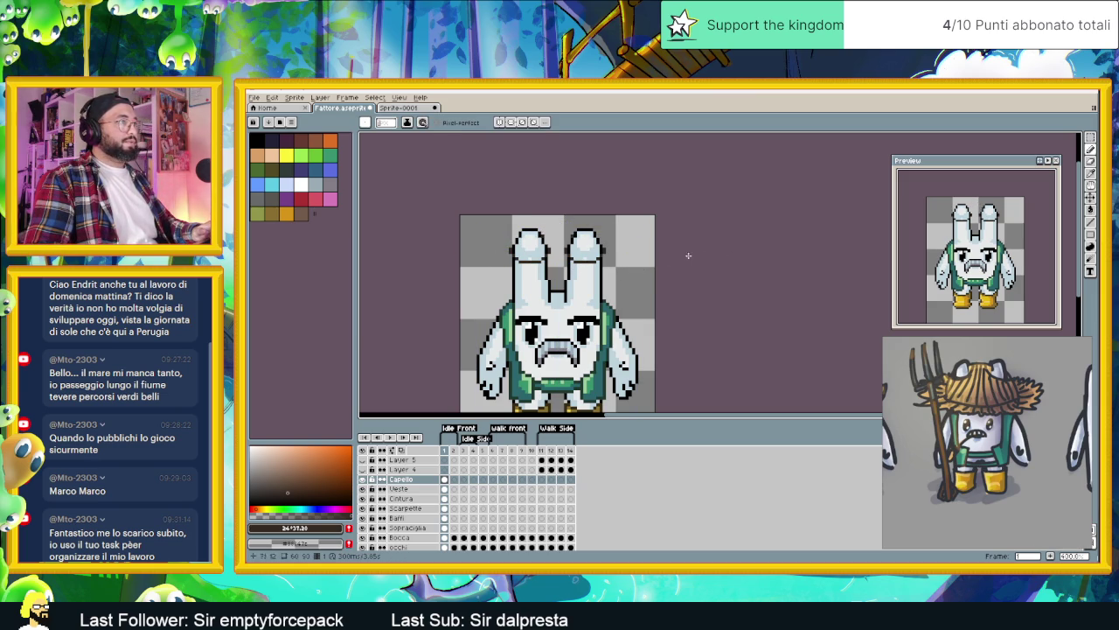
scroll(582, 261, "up", 3)
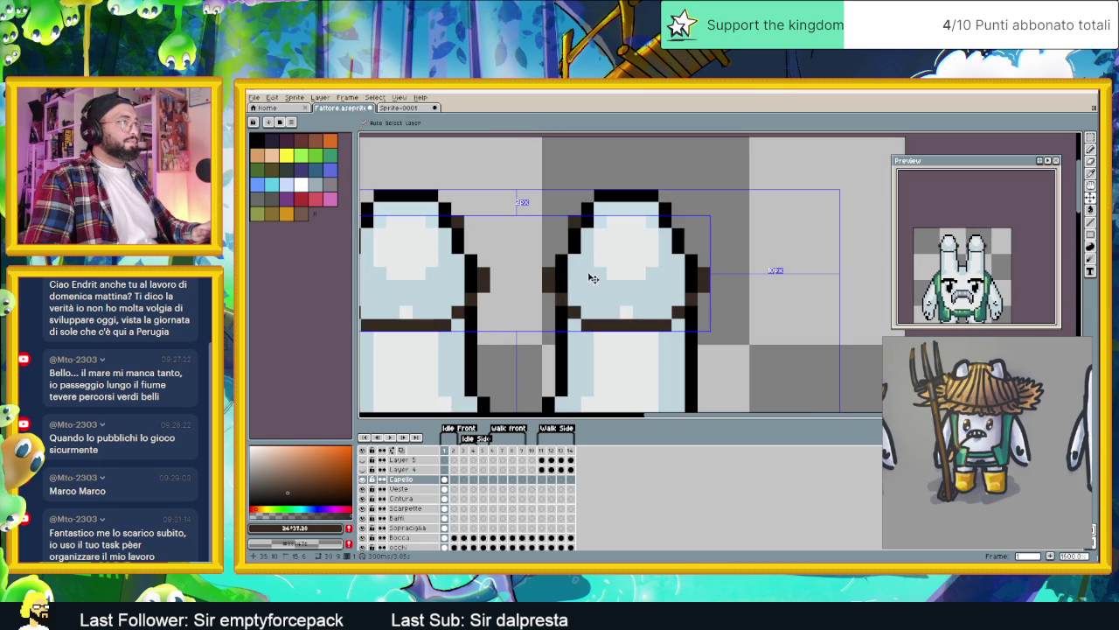
scroll(592, 281, "down", 3)
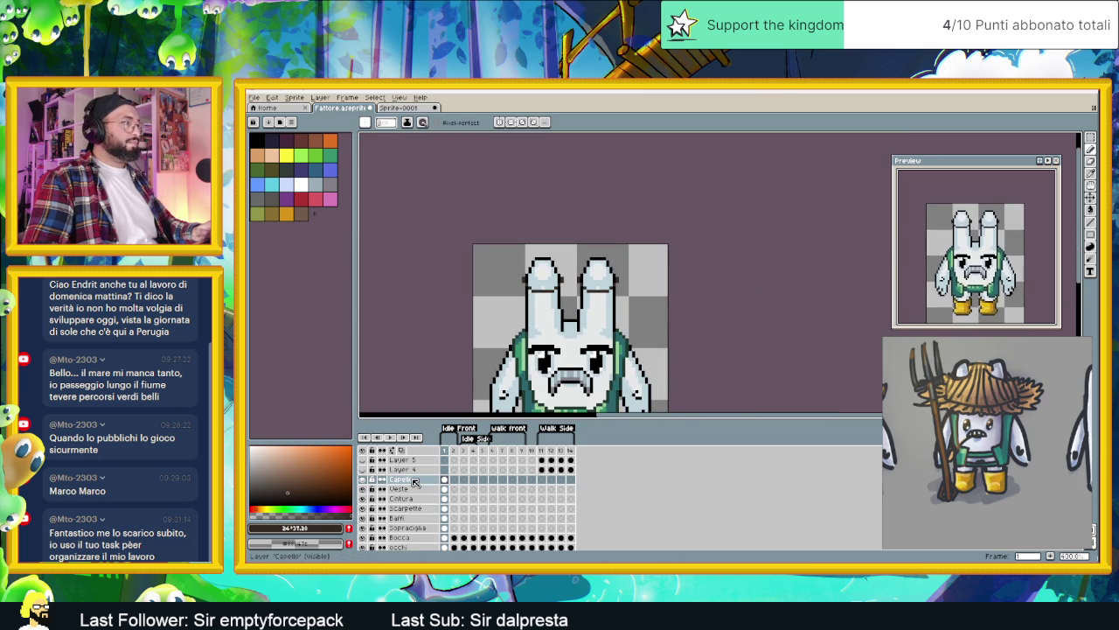
Step: Add a new layer above Capello and draw an oval hat brim around the ears
right_click(451, 484)
left_click(508, 496)
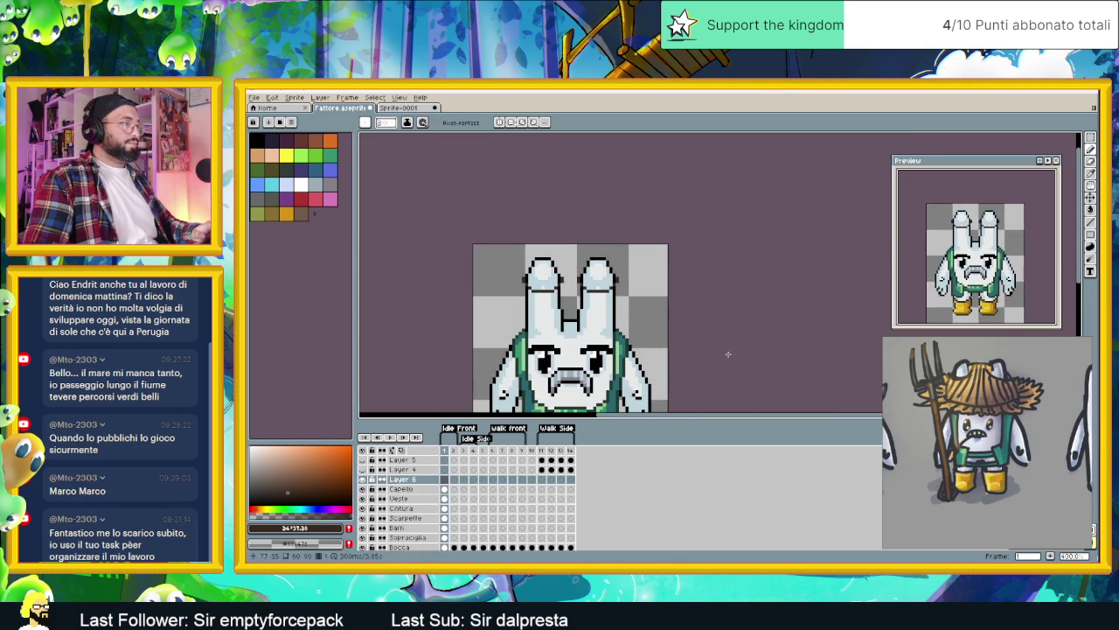
left_click(1090, 234)
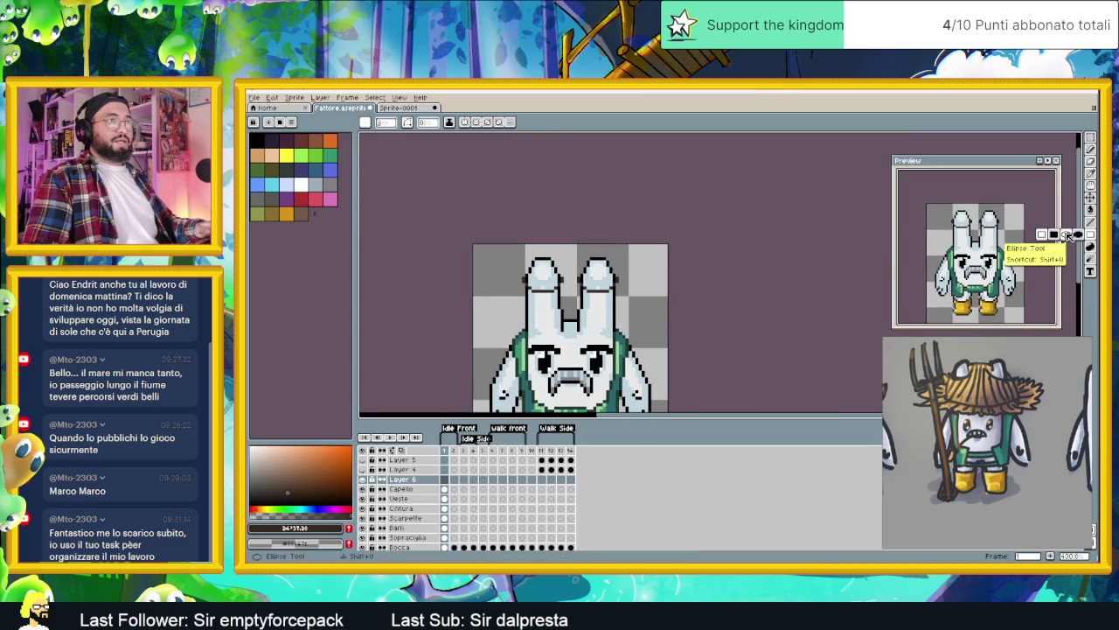
left_click_drag(500, 322, 617, 278)
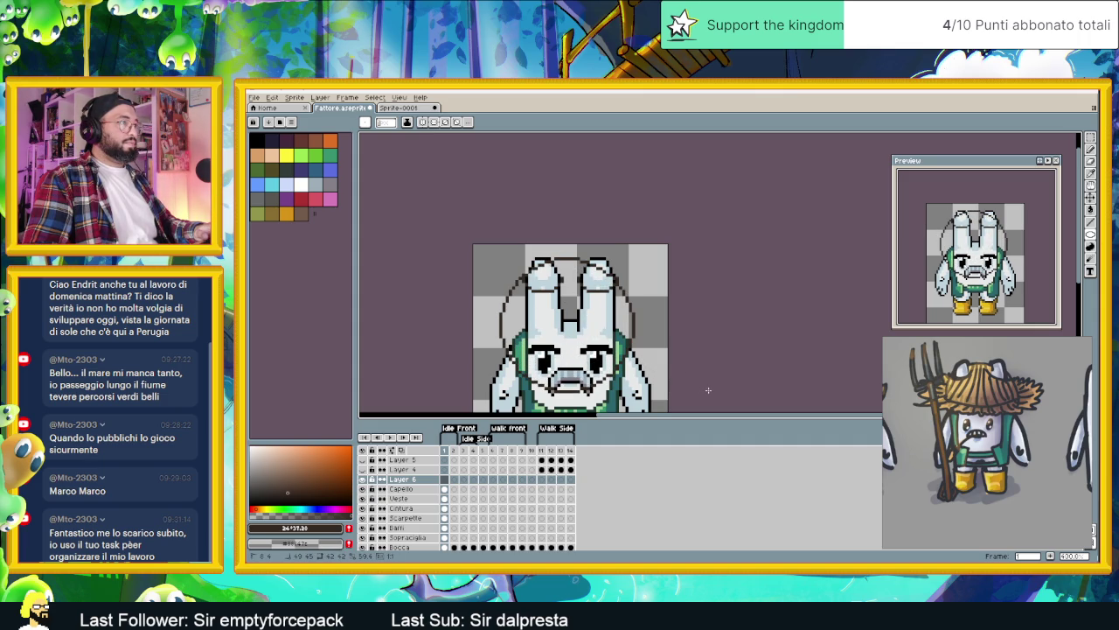
Step: Nudge the sketched outline up slightly and erase stray pixels from the head's left outline
key("v")
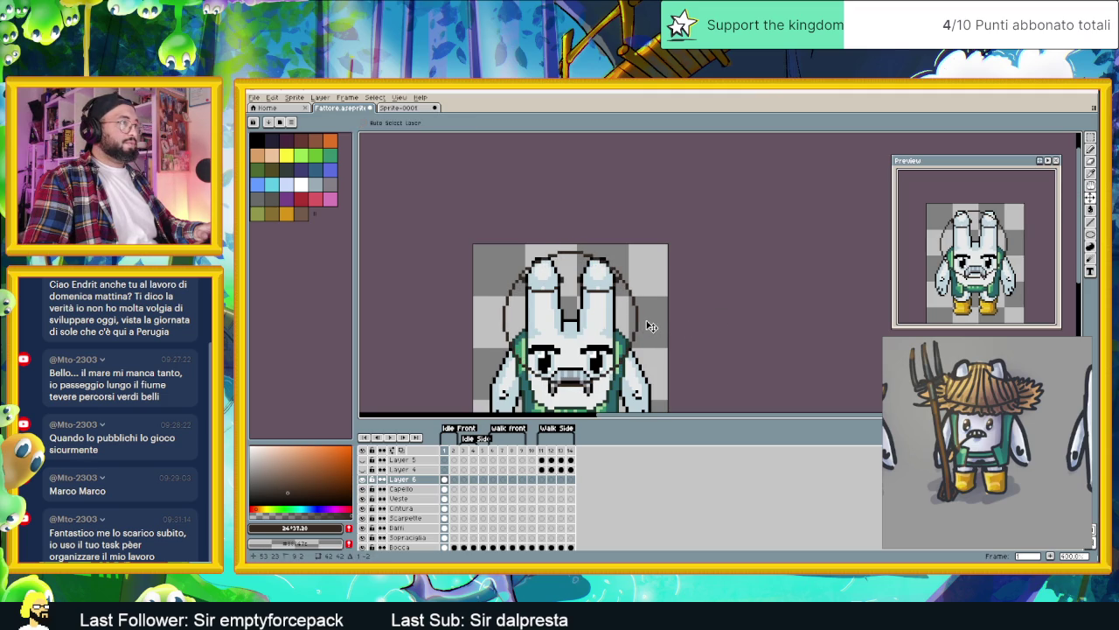
left_click_drag(652, 326, 651, 324)
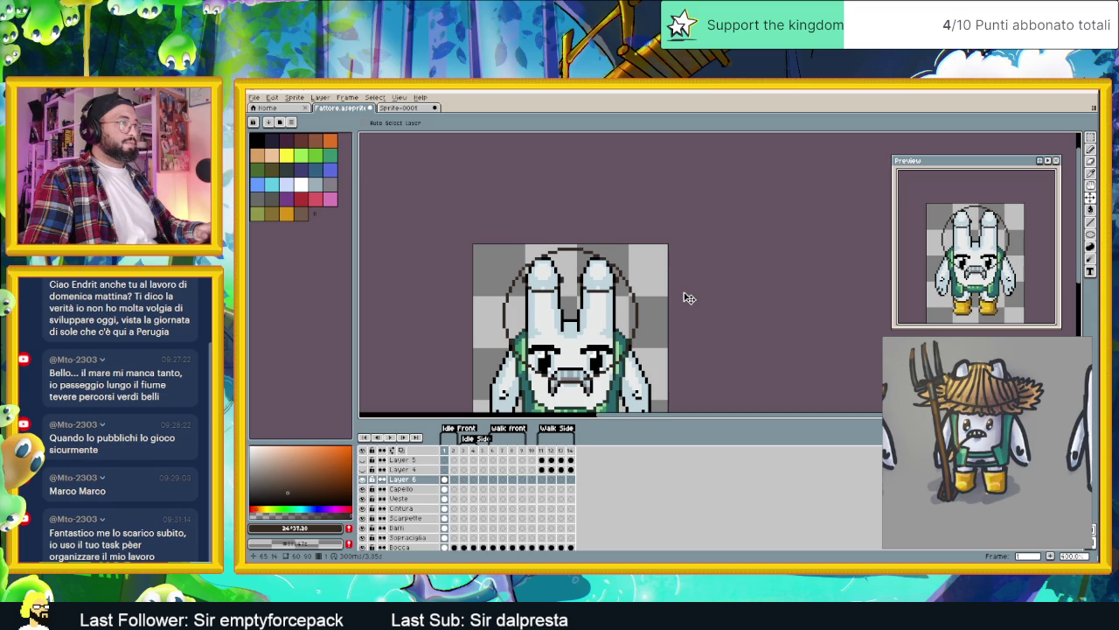
left_click(1094, 147)
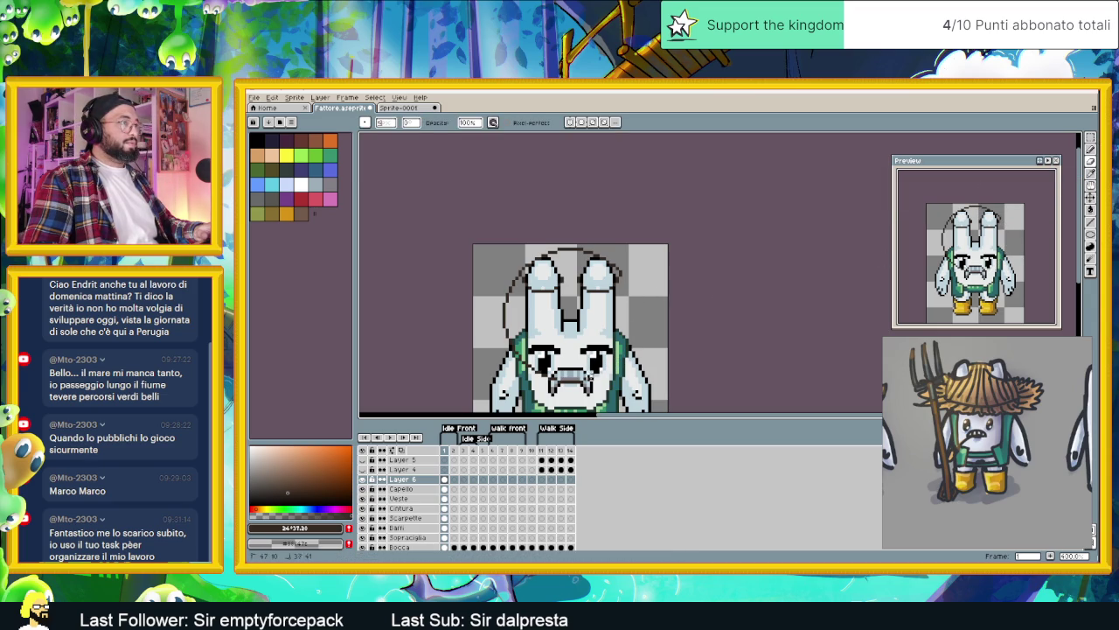
left_click_drag(507, 329, 505, 296)
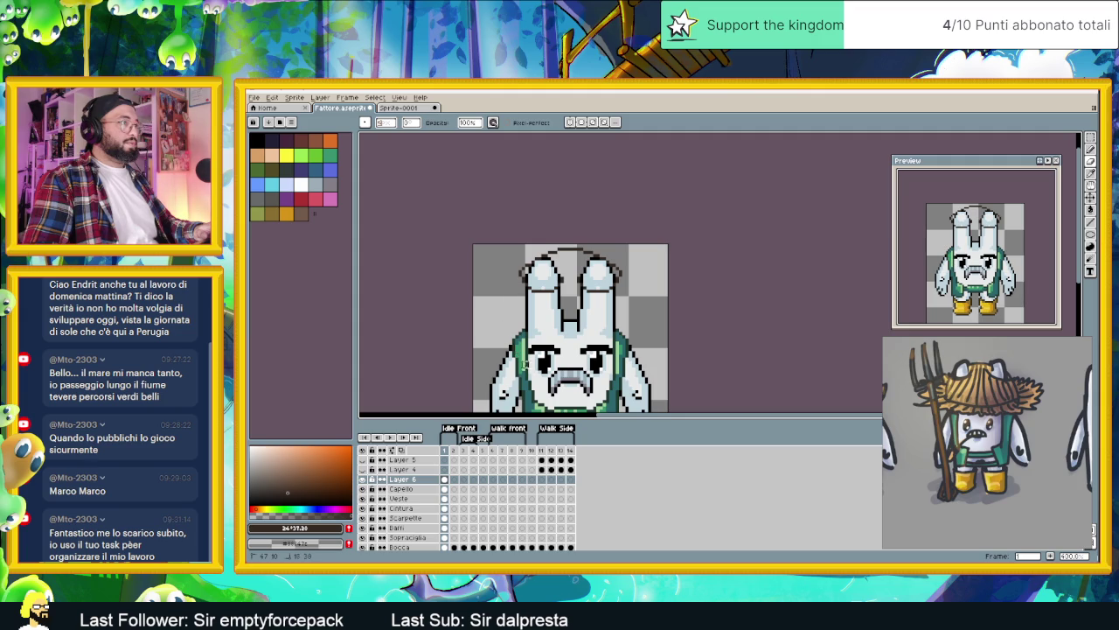
scroll(609, 308, "up", 1)
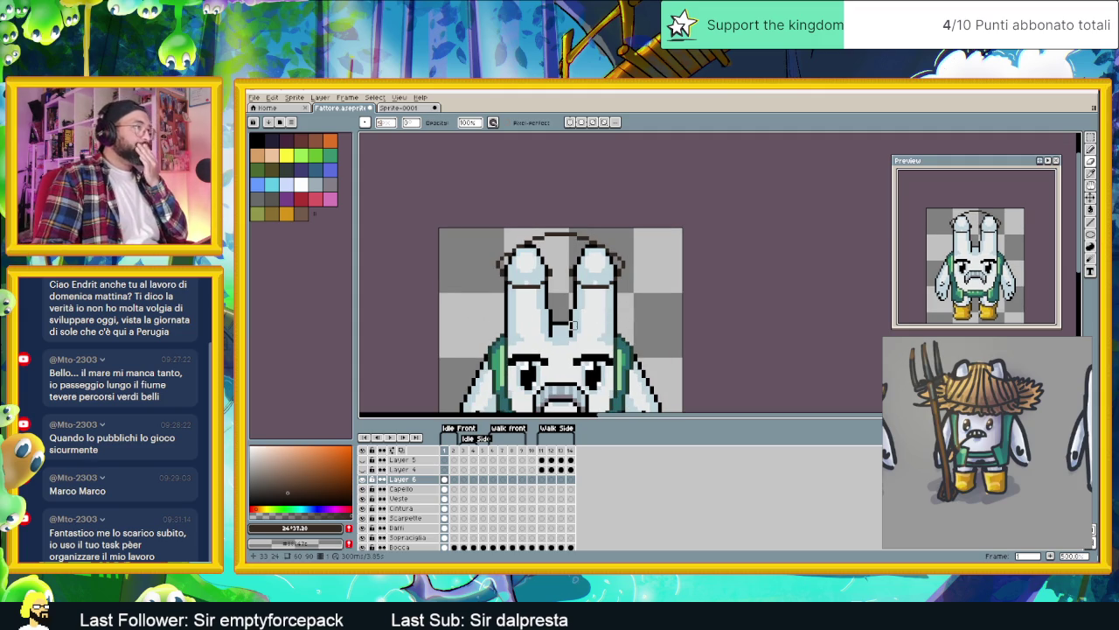
scroll(561, 301, "up", 1)
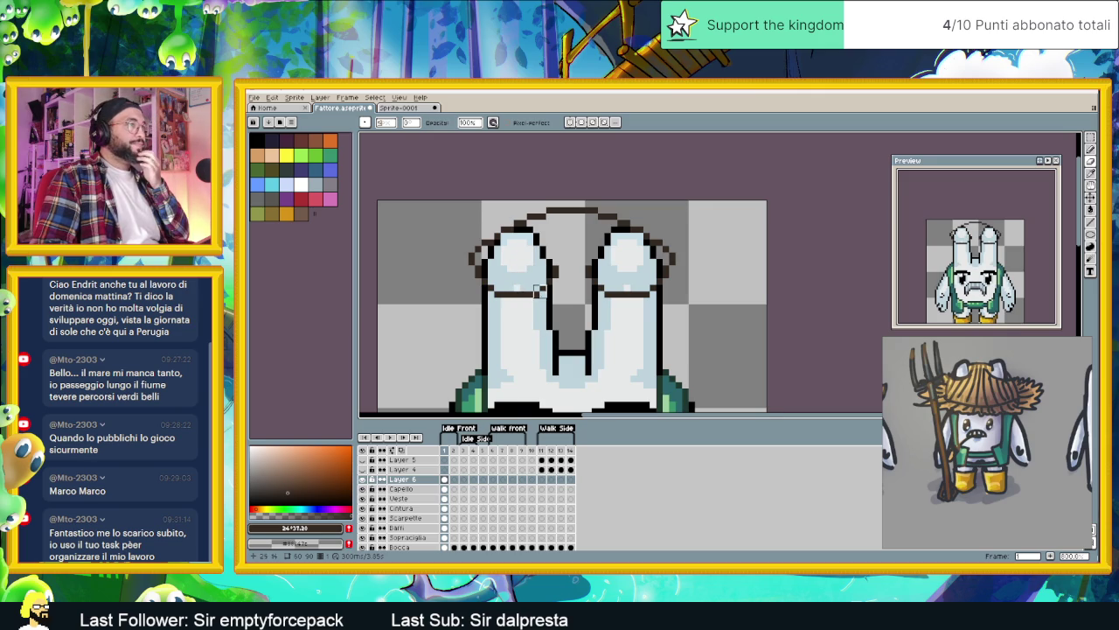
scroll(508, 286, "down", 1)
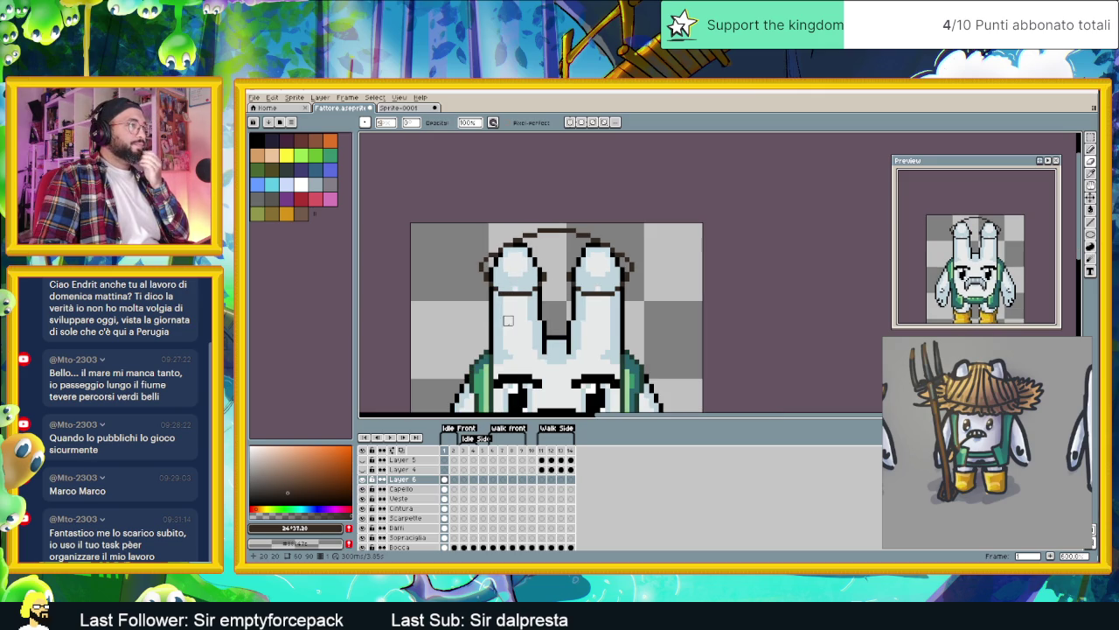
scroll(529, 324, "down", 1)
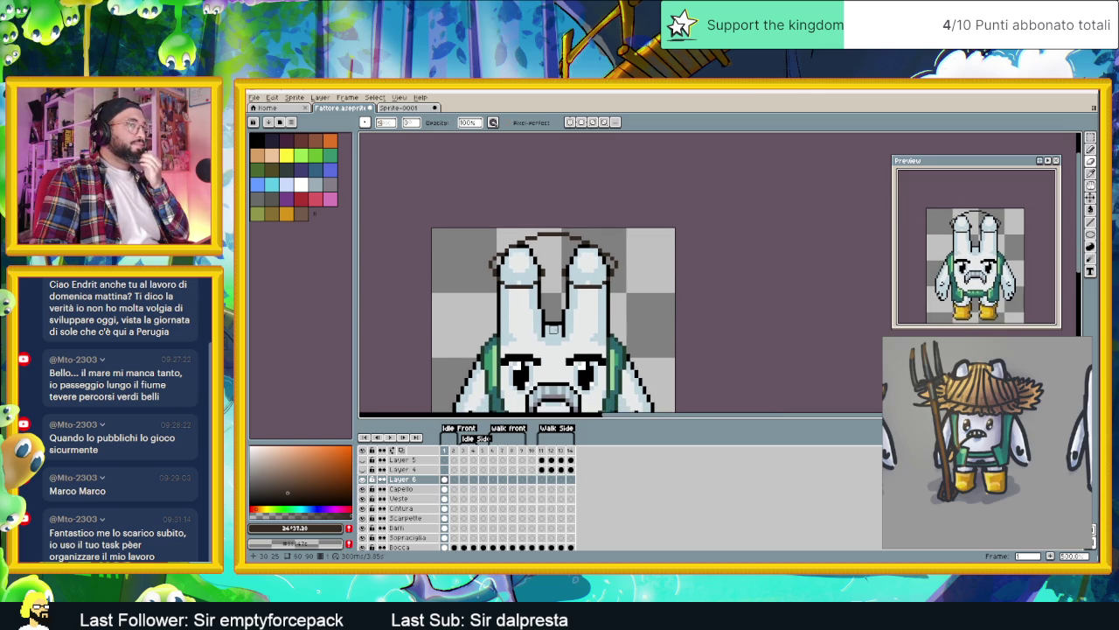
scroll(552, 329, "down", 1)
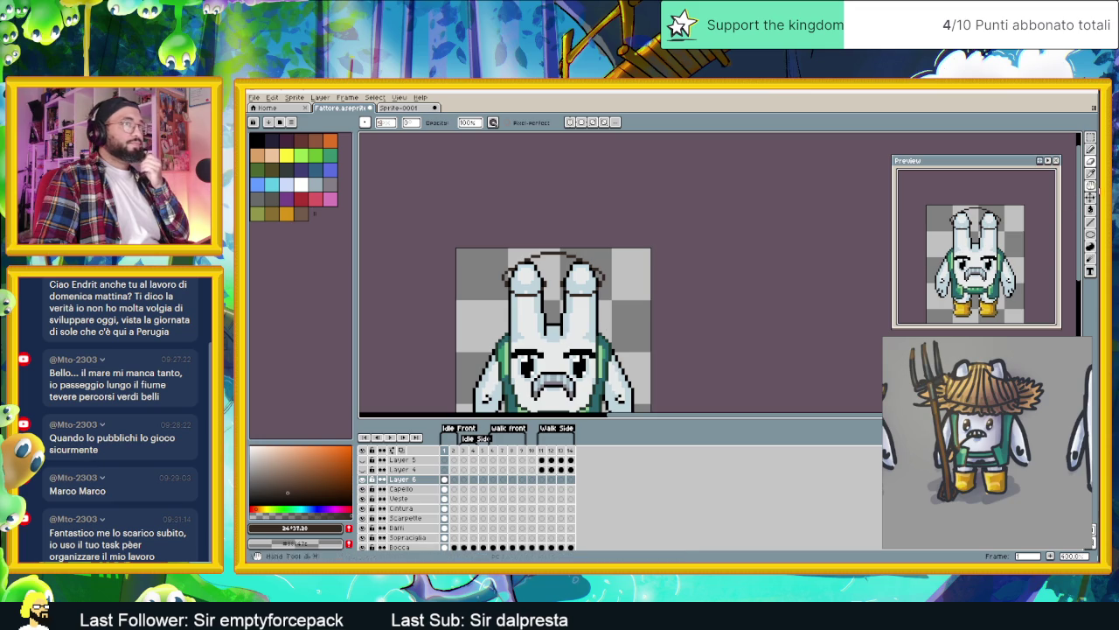
left_click(1090, 226)
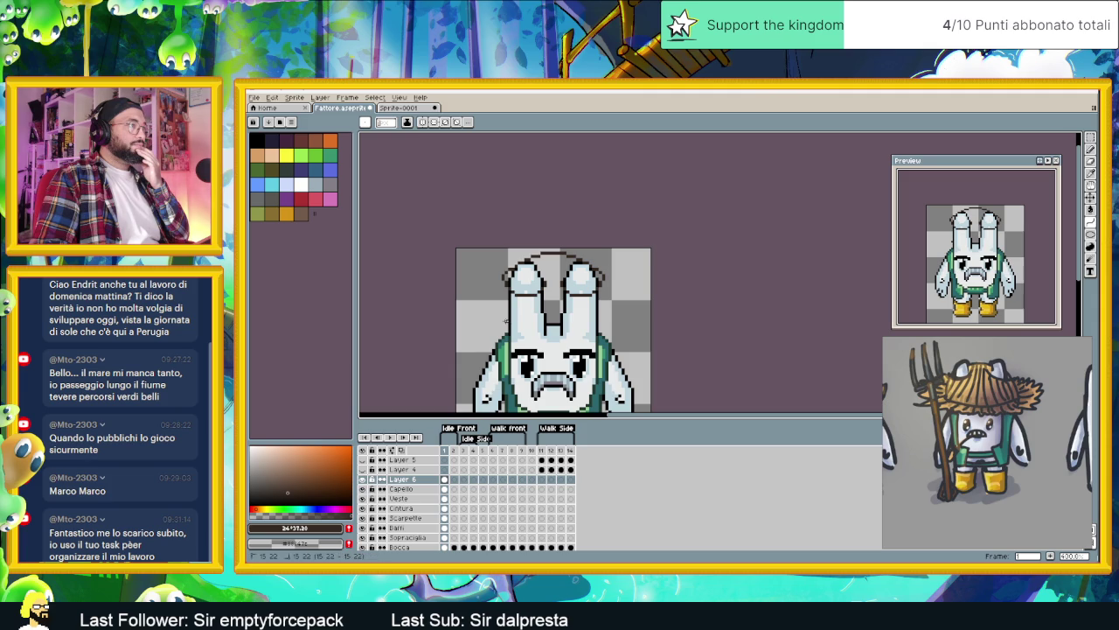
Step: Draw the hat band line across the head, the left edge beside the ear, and extend the band rightward
mouse_move(506, 321)
left_mouse_down()
mouse_move(601, 322)
mouse_move(521, 332)
left_mouse_up()
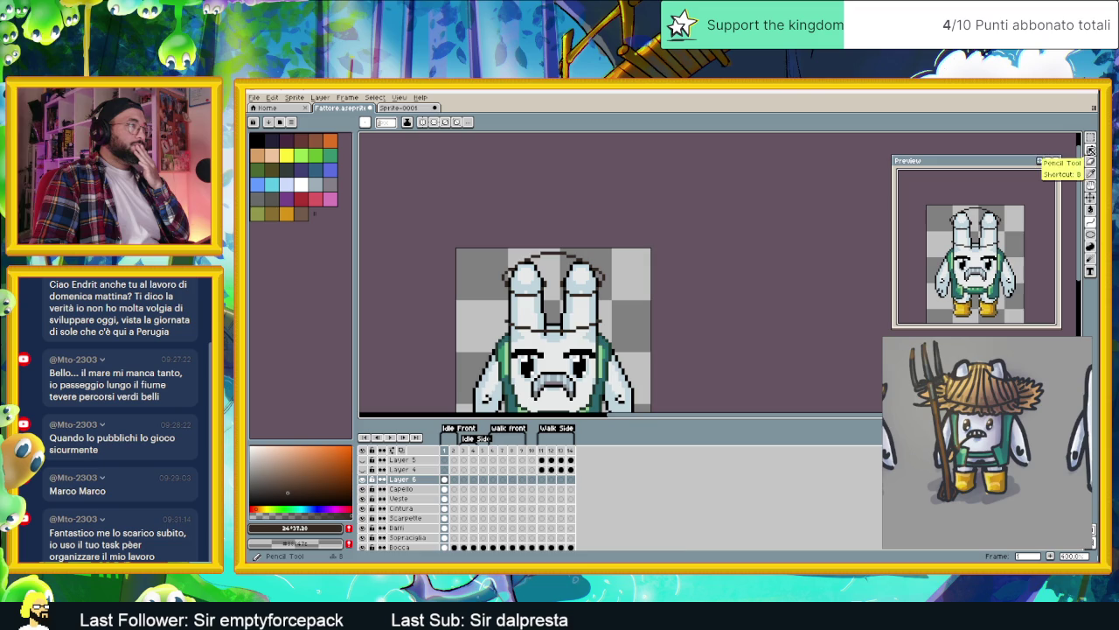
left_click(1091, 150)
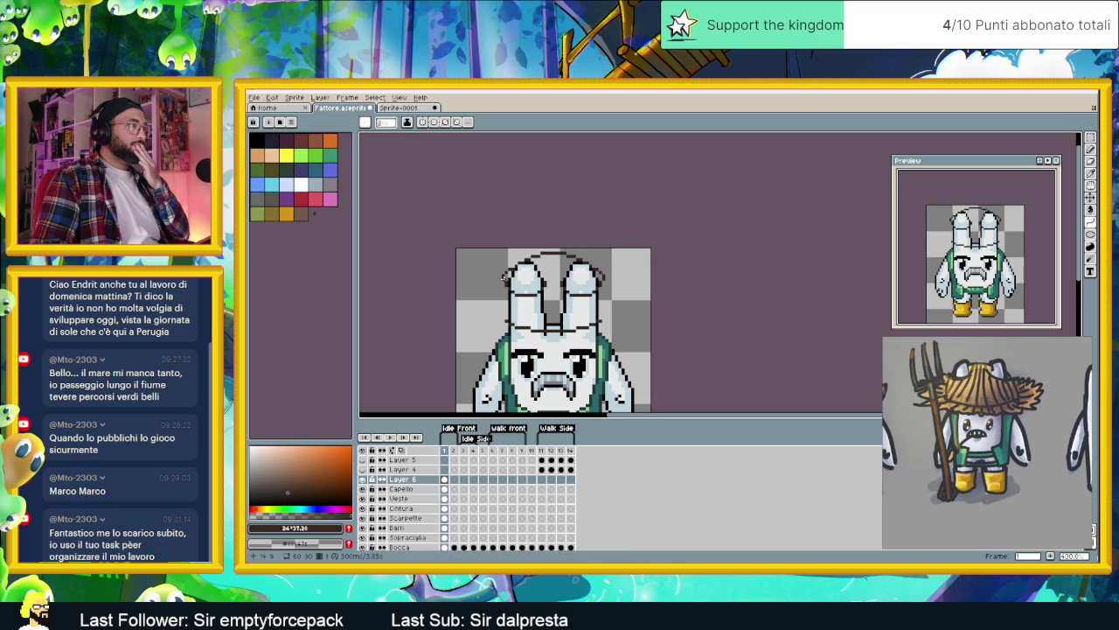
left_click_drag(504, 278, 500, 313)
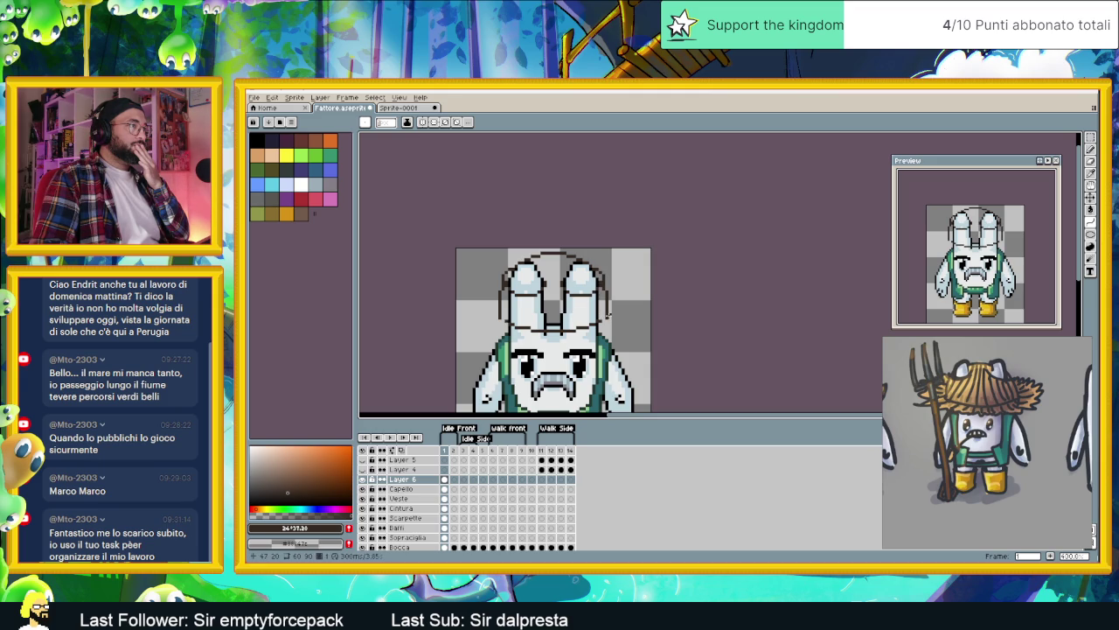
left_click_drag(612, 314, 664, 316)
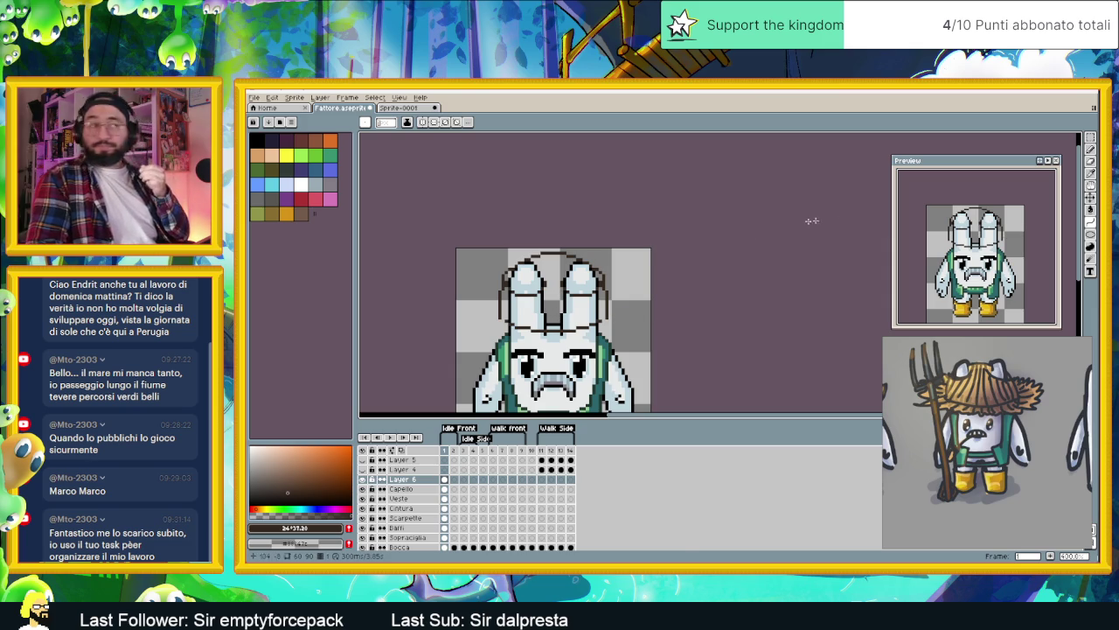
left_click(1091, 150)
scroll(492, 310, "up", 1)
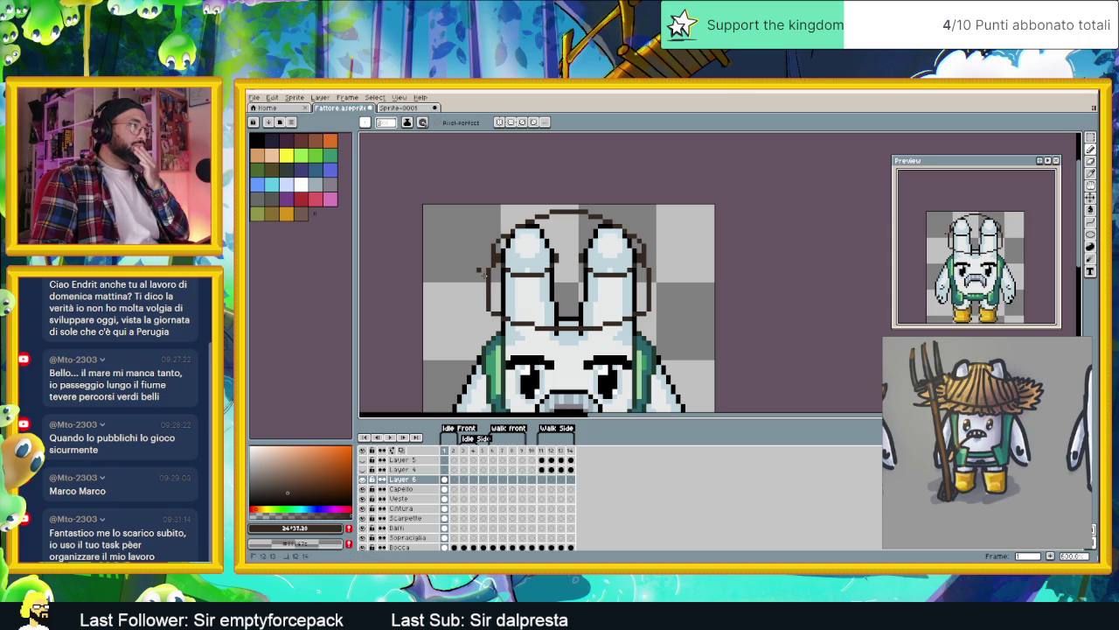
Step: With vertical symmetry on, draw the ragged brim edges mirrored on both sides of the head
key("alt+m")
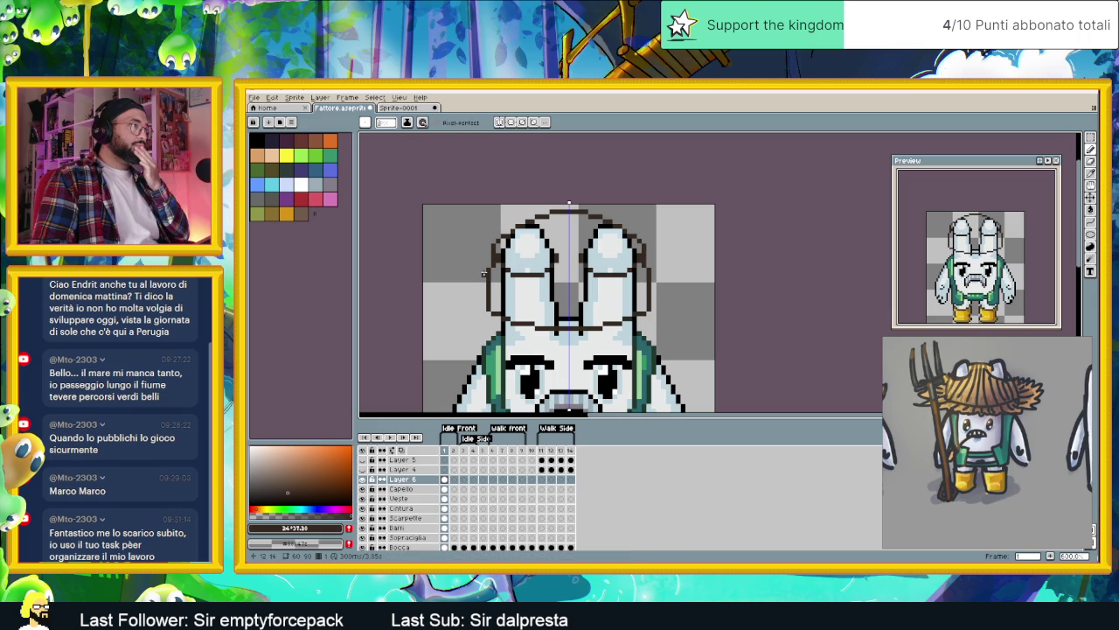
left_click_drag(470, 278, 449, 291)
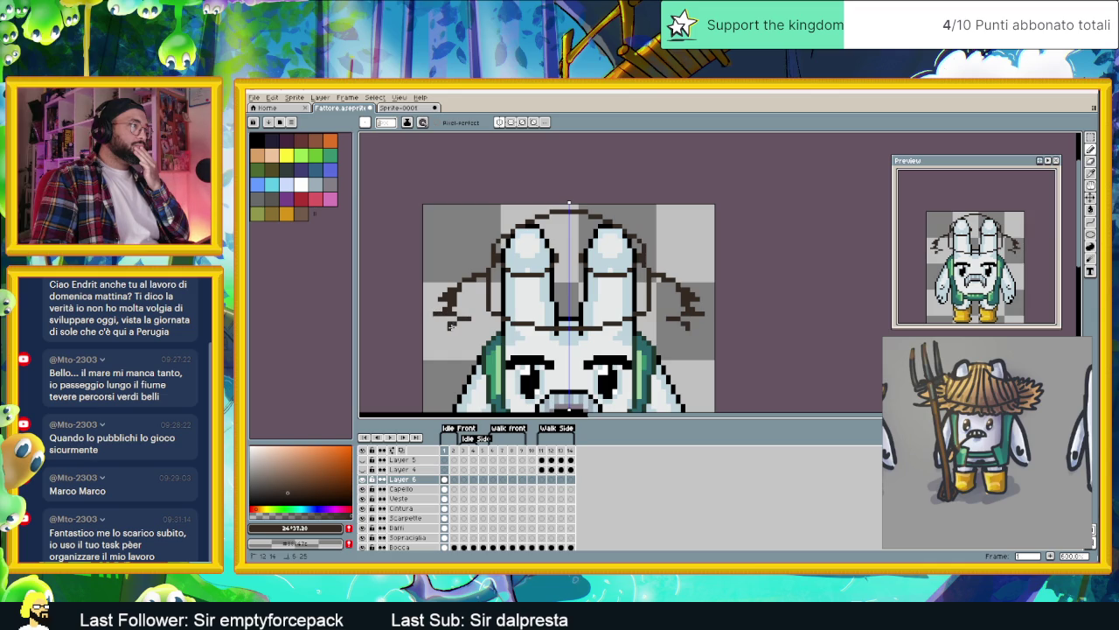
left_click_drag(449, 326, 537, 348)
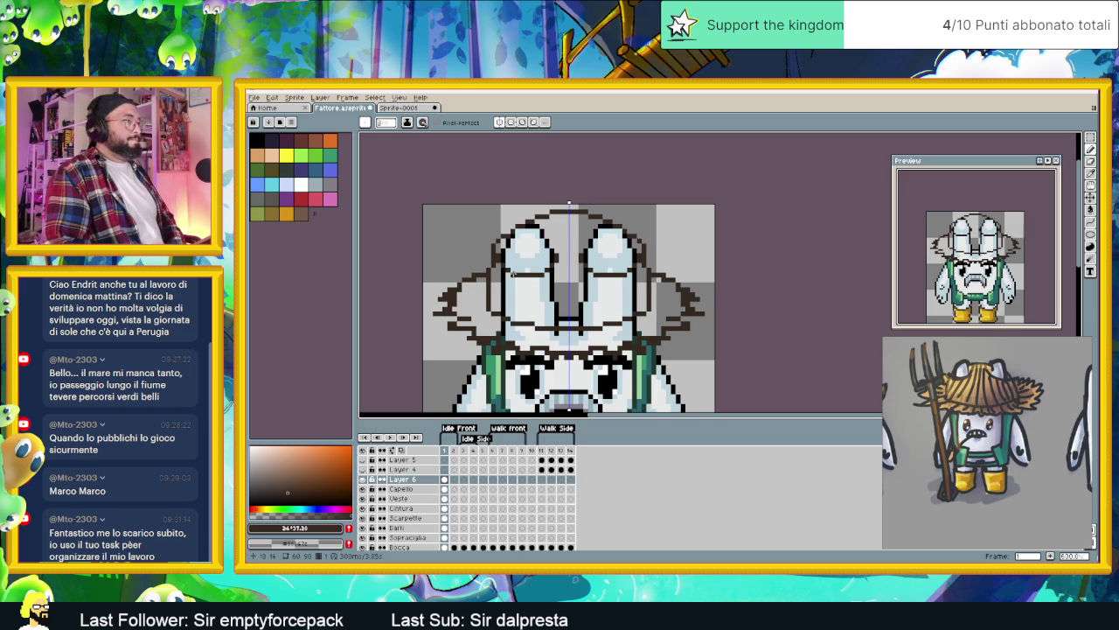
scroll(514, 274, "down", 1)
left_click_drag(610, 318, 584, 296)
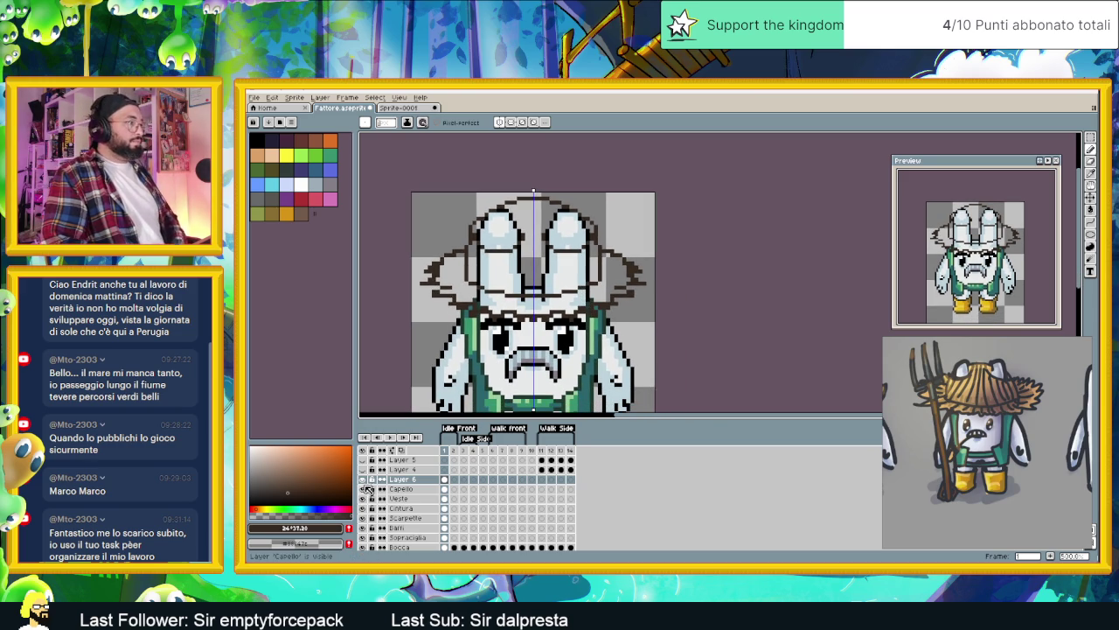
Step: Solo Layer 6 and add jagged straw pixels along the brim's left and right edges
key("super")
key("super")
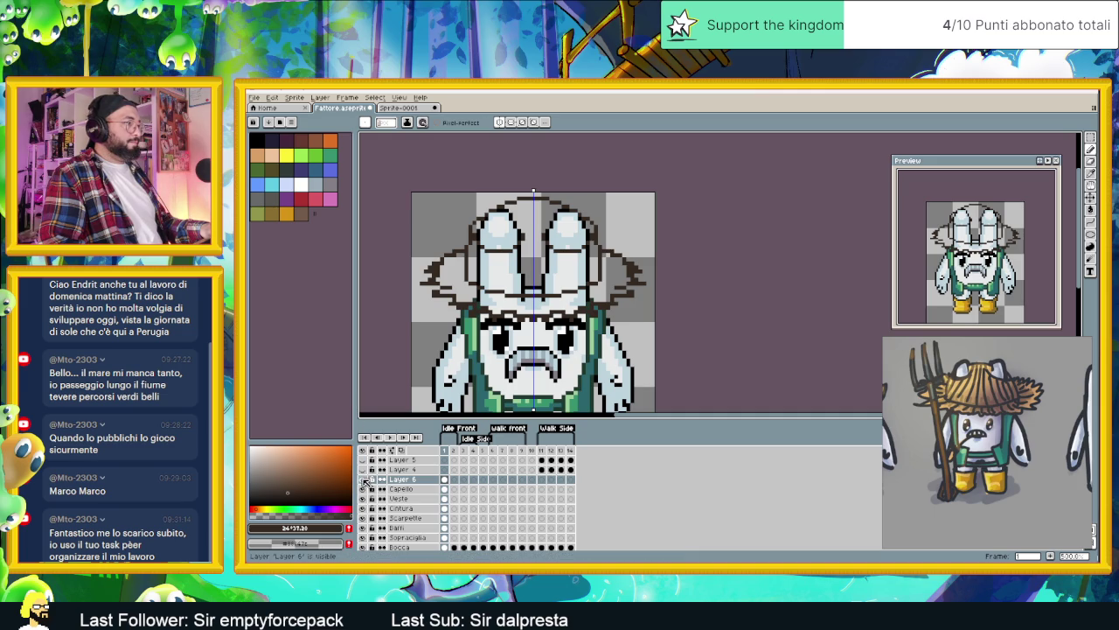
left_click(363, 479, "alt")
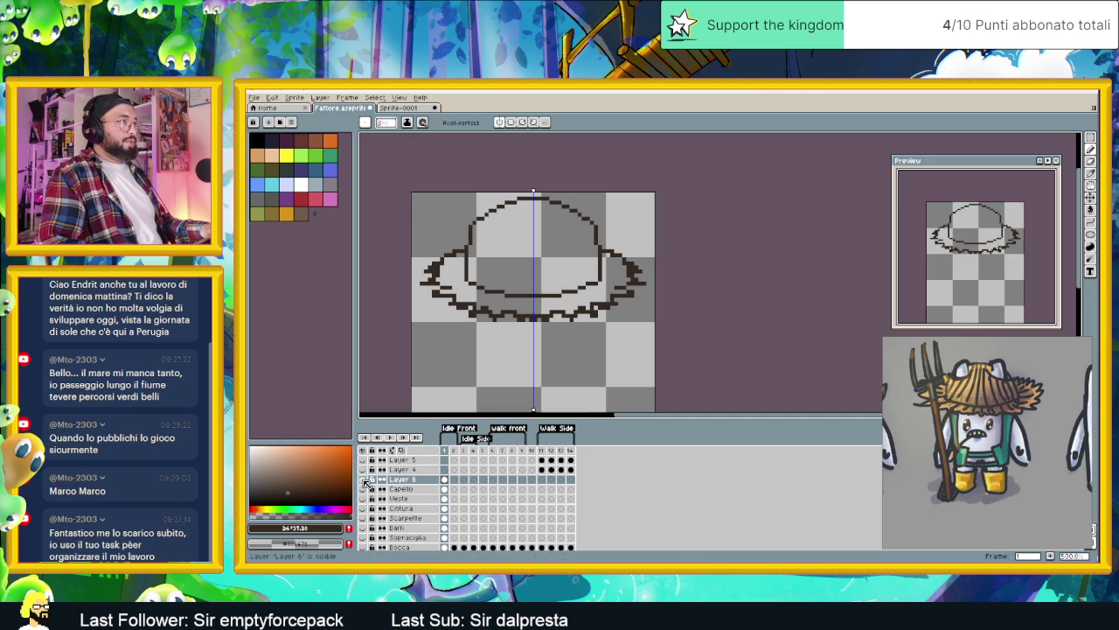
scroll(468, 240, "up", 1)
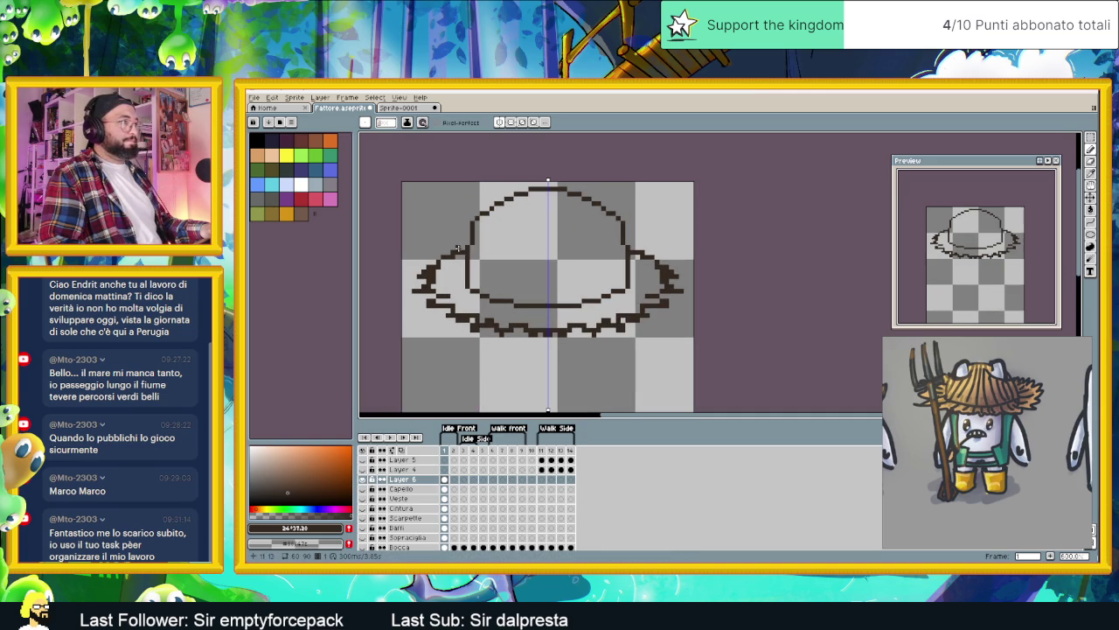
left_click(456, 246)
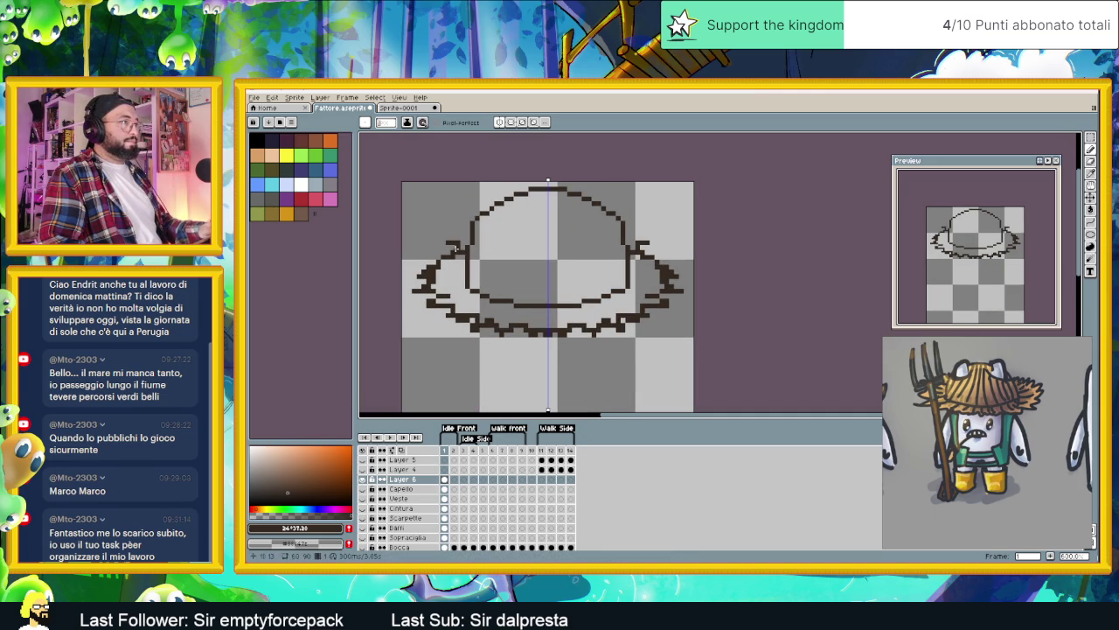
left_click(448, 245)
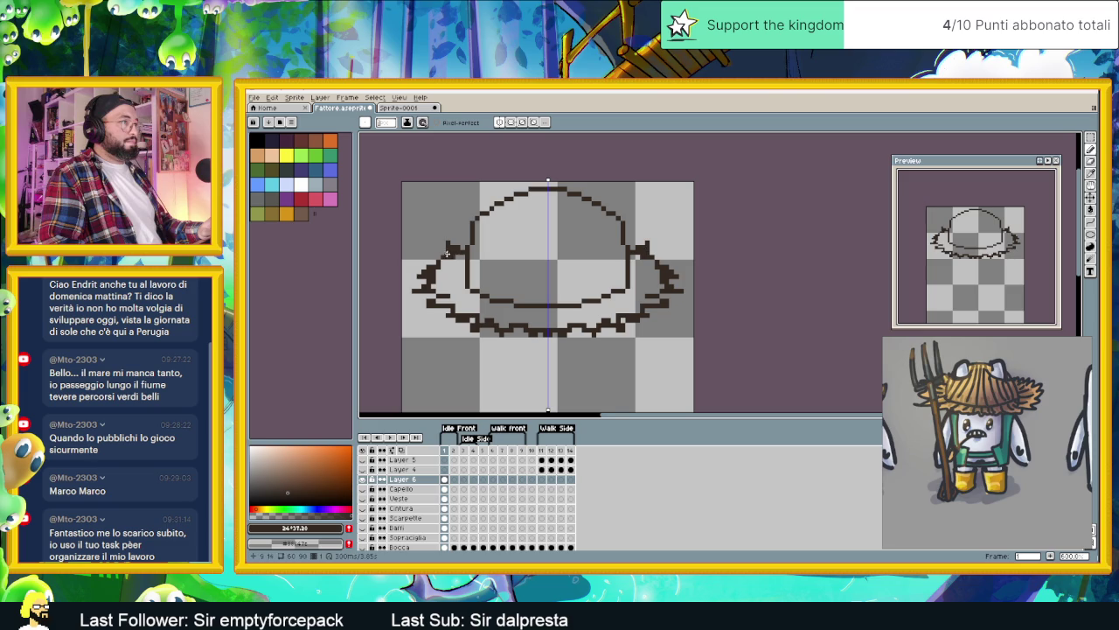
left_click(436, 254)
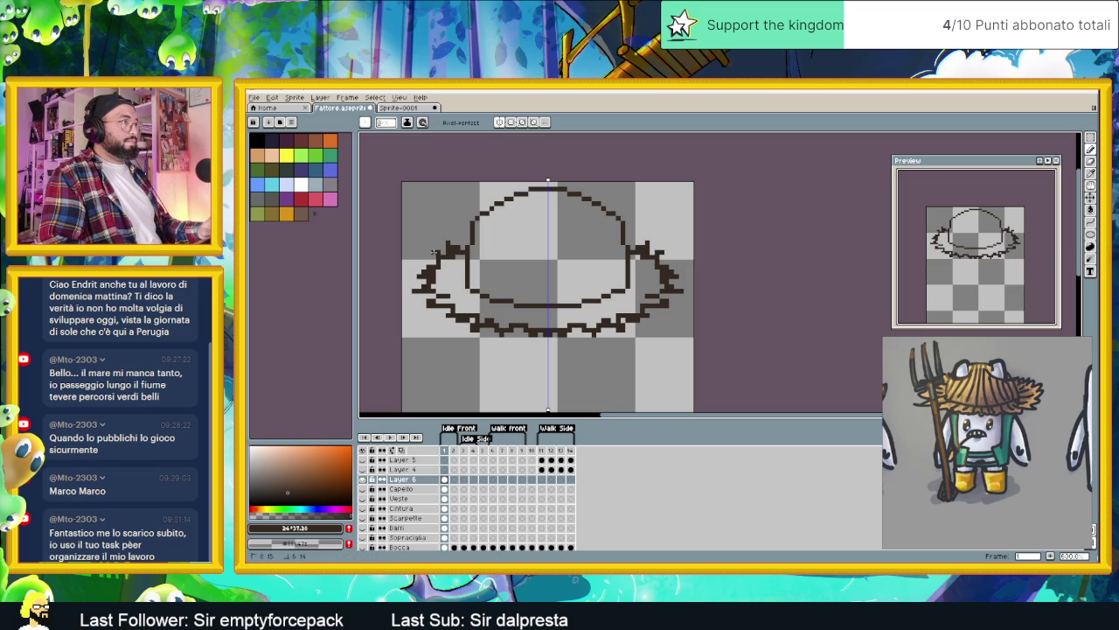
left_click(435, 261)
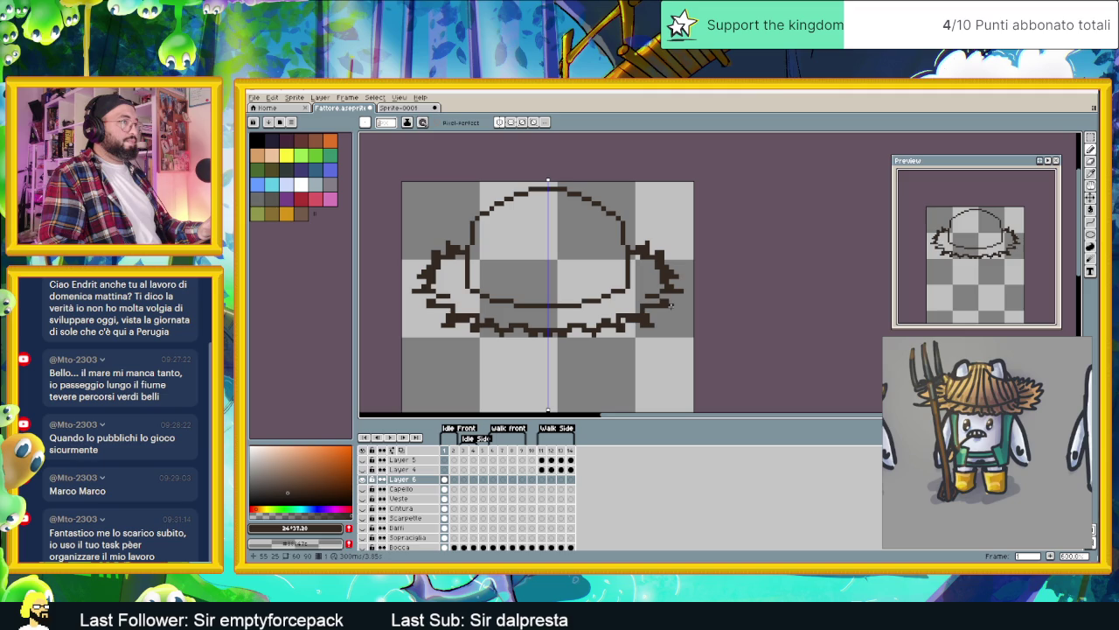
left_click(671, 306)
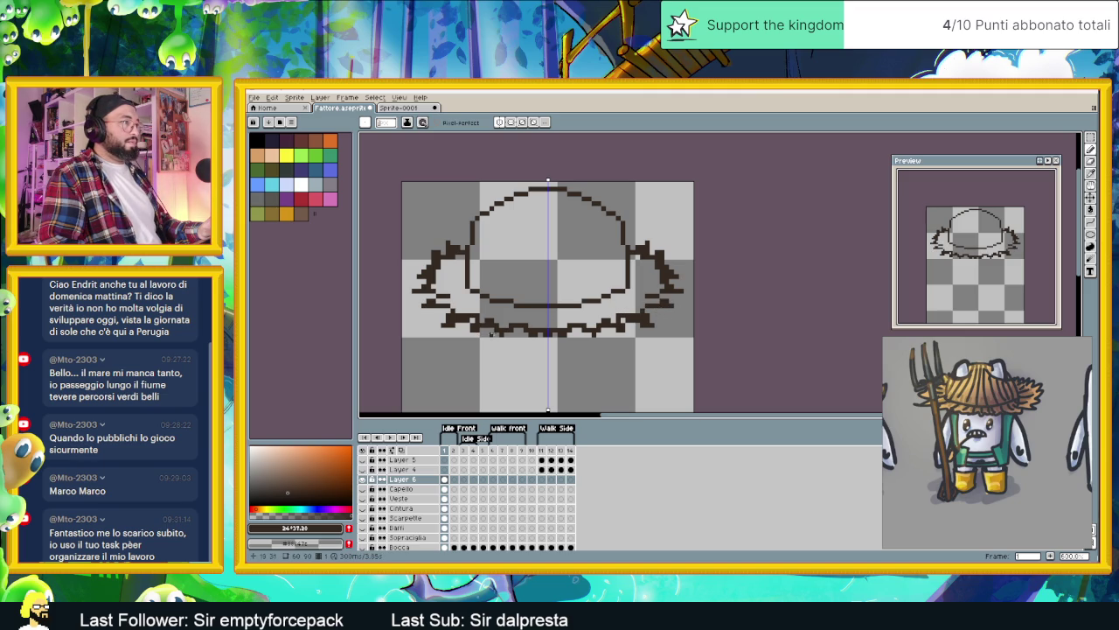
left_click(496, 338)
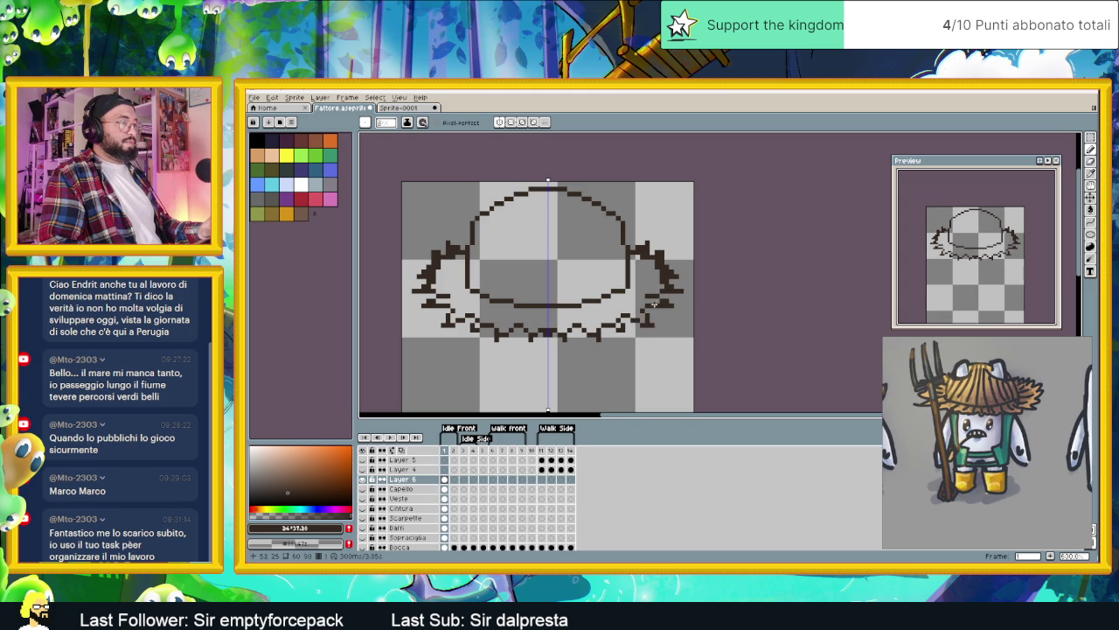
left_click(663, 278)
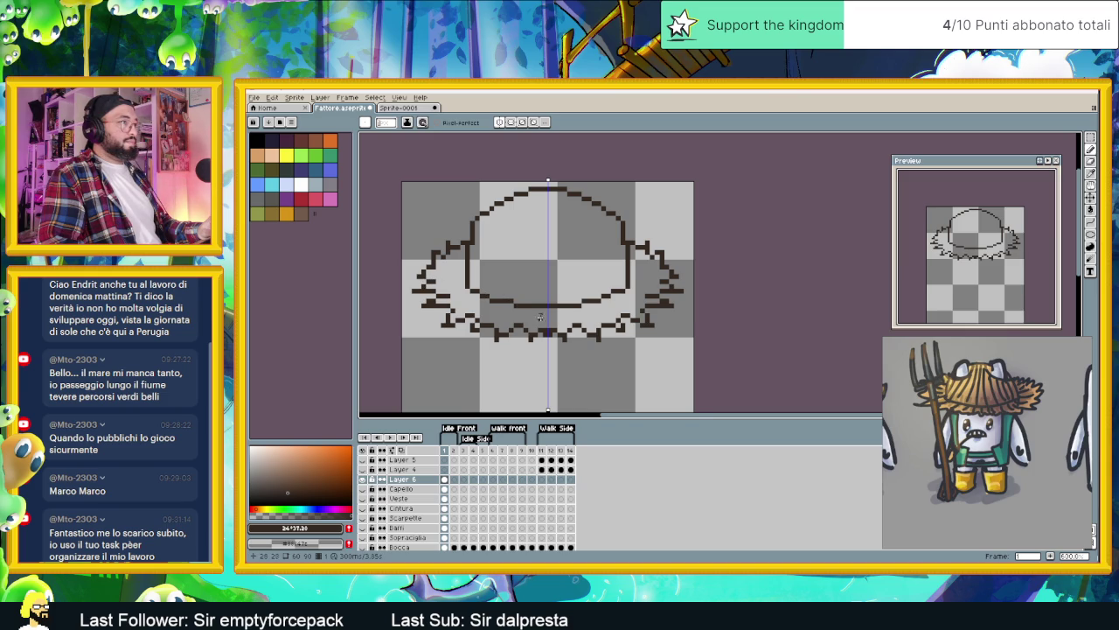
scroll(541, 317, "down", 2)
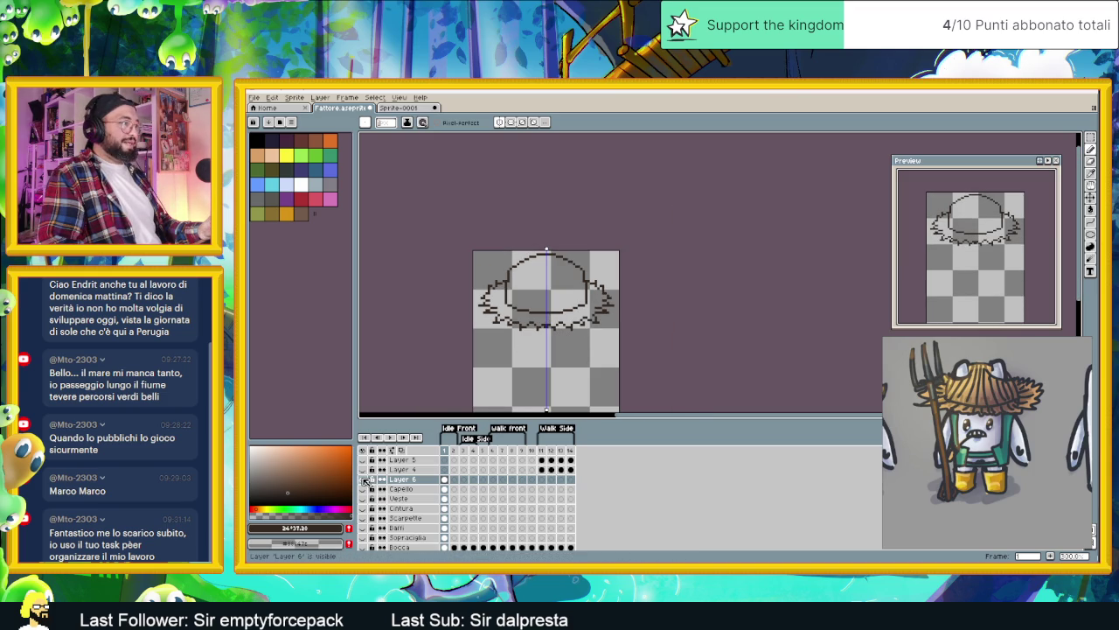
Step: Show all layers, eyedrop straw tan from the reference hat, and bucket-fill the hat crown and brim
left_click(365, 483, "alt")
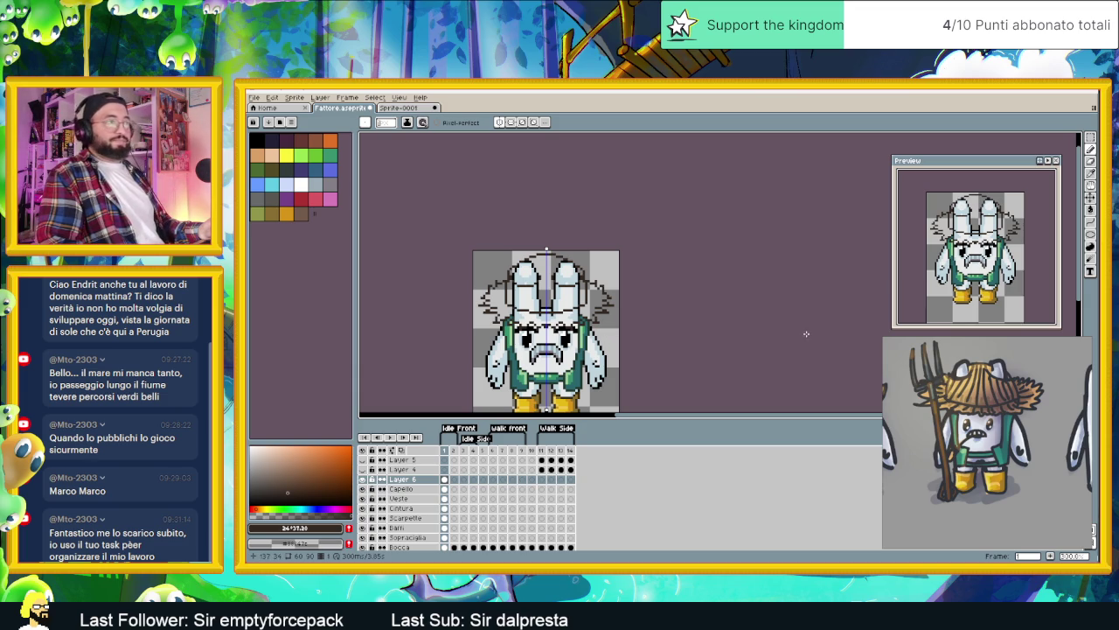
left_click(407, 108)
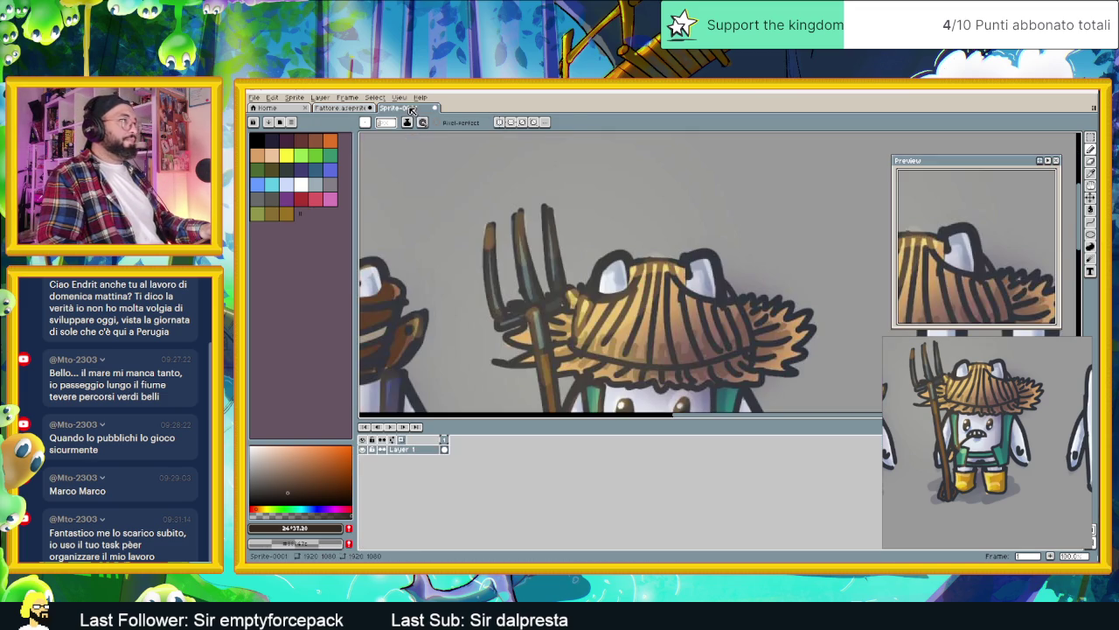
left_click(524, 323, "alt")
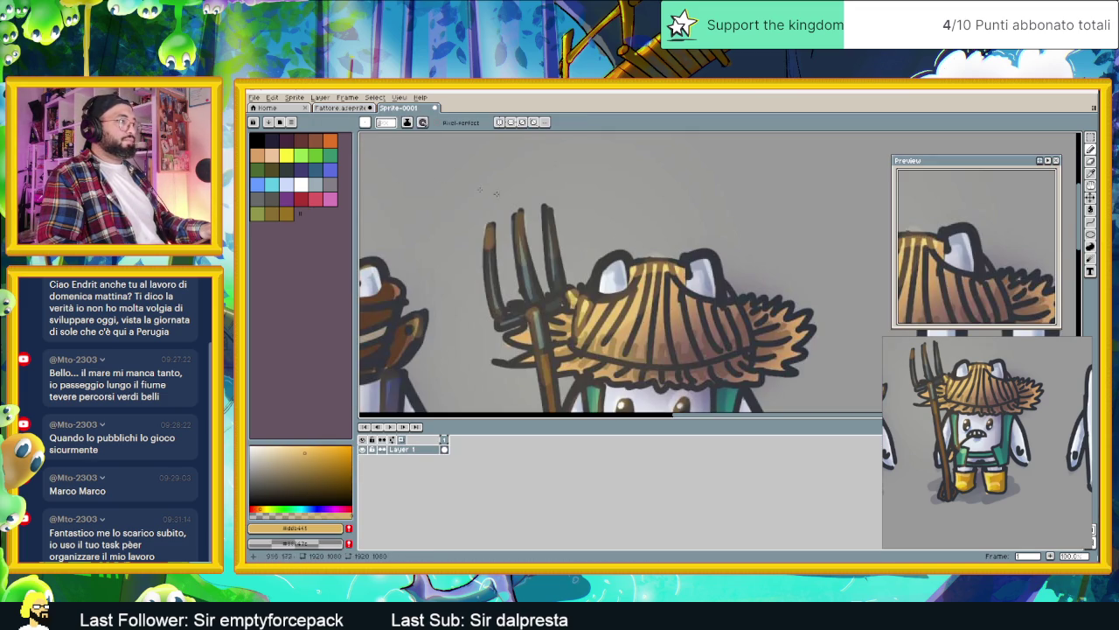
key("ctrl+shift+Tab")
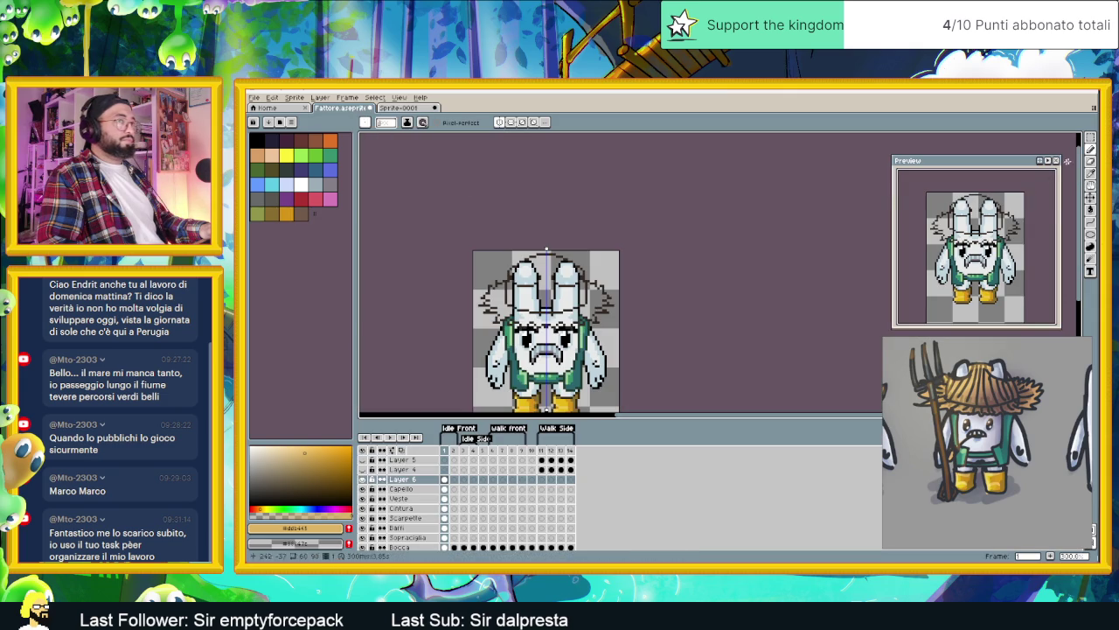
key("g")
left_click(564, 301)
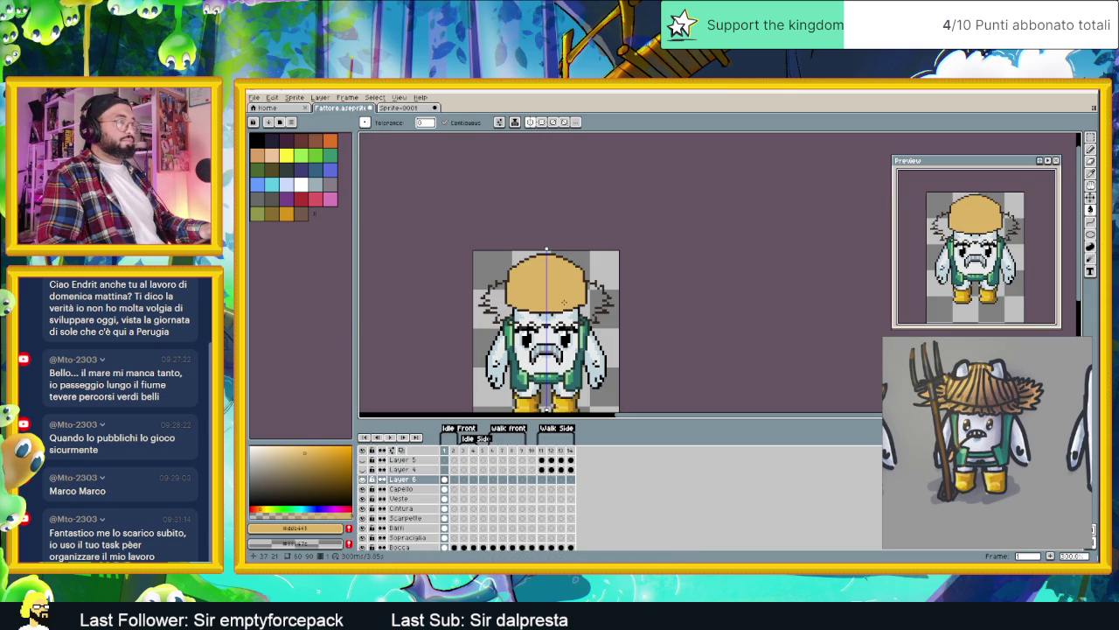
left_click(554, 309)
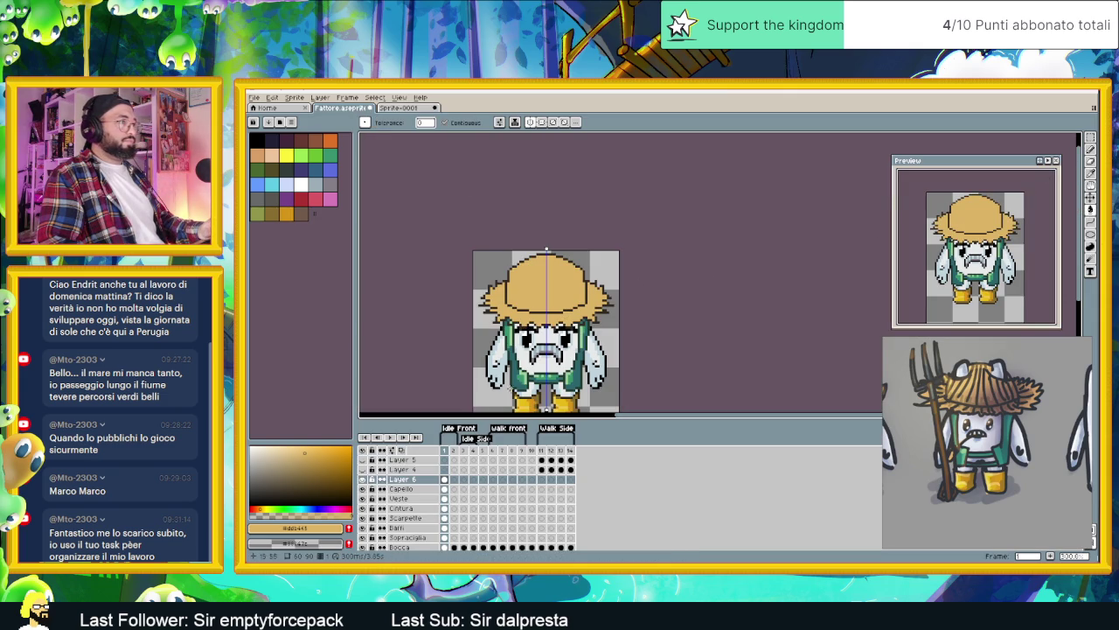
scroll(608, 369, "down", 1)
scroll(610, 366, "up", 1)
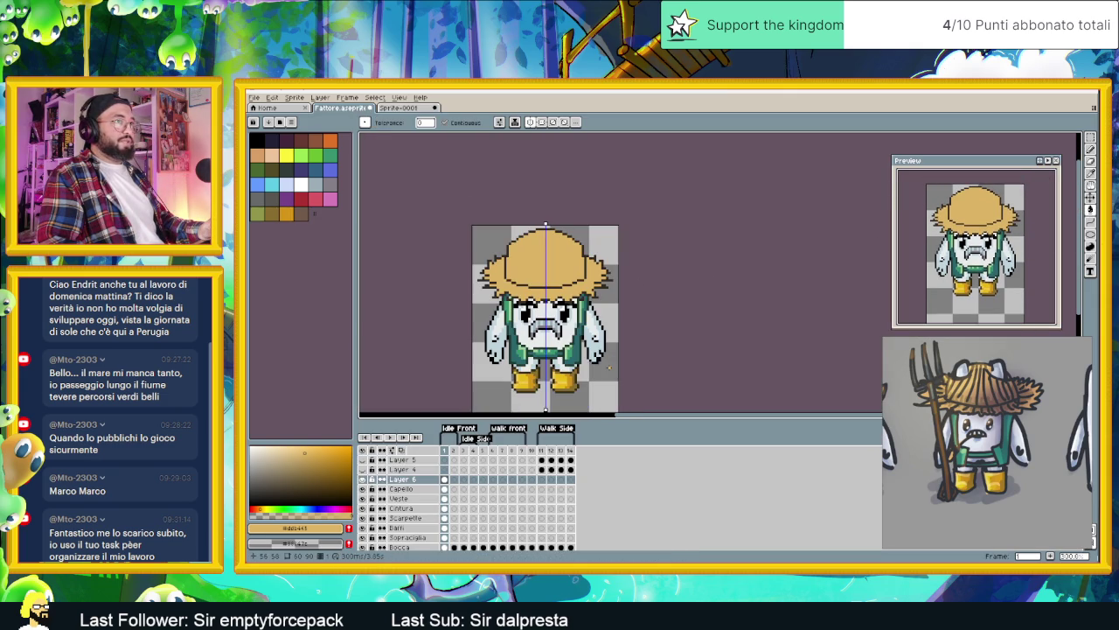
Step: Remove the tan fill and merge Layer 6 down into the Capello layer
left_click(363, 479)
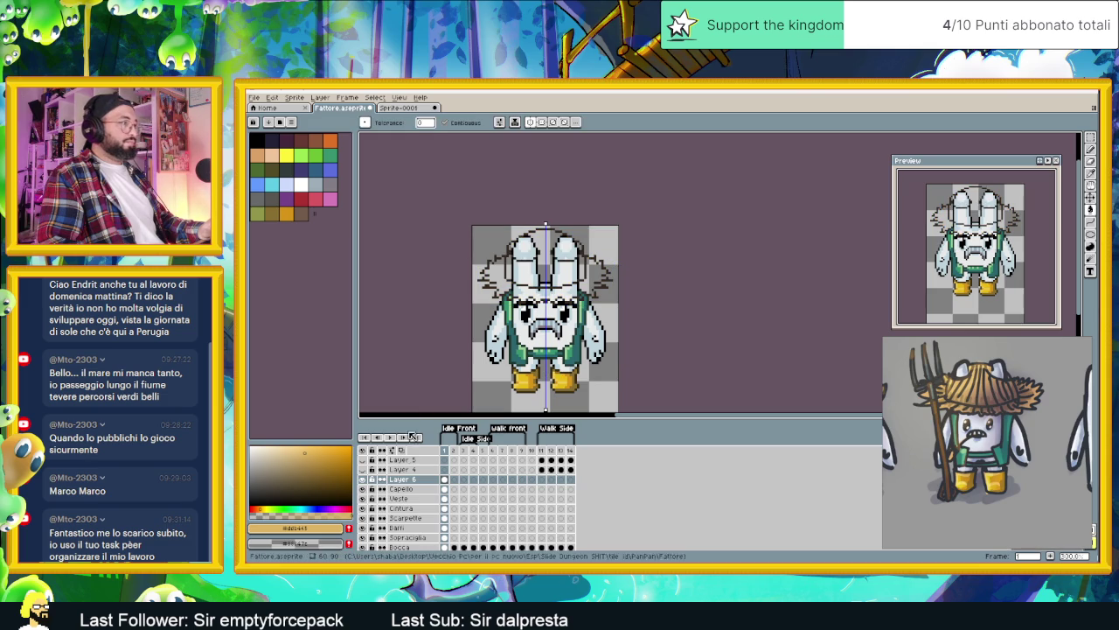
right_click(407, 480)
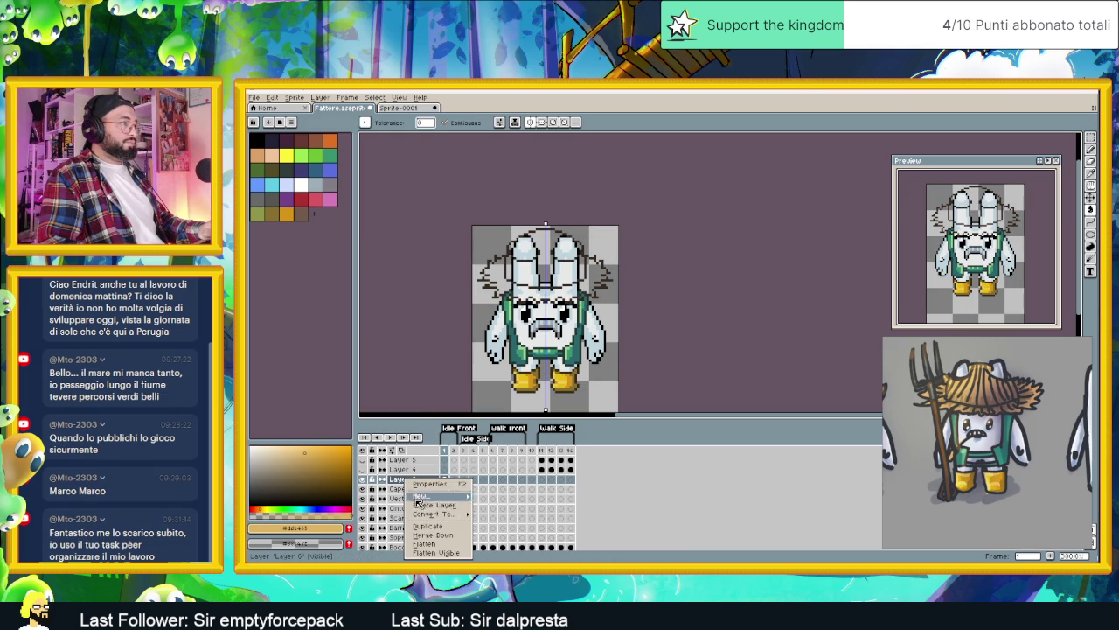
left_click(452, 535)
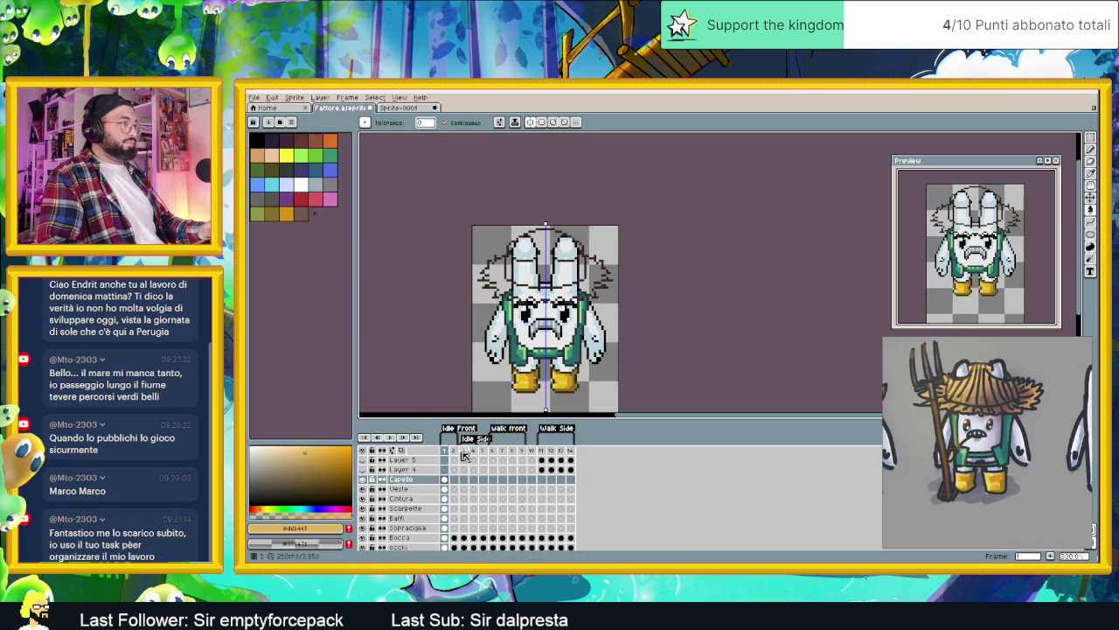
Step: Place mirrored tan pixels along the rounded tops and inner edges of both ears
scroll(531, 258, "up", 2)
scroll(531, 258, "up", 2)
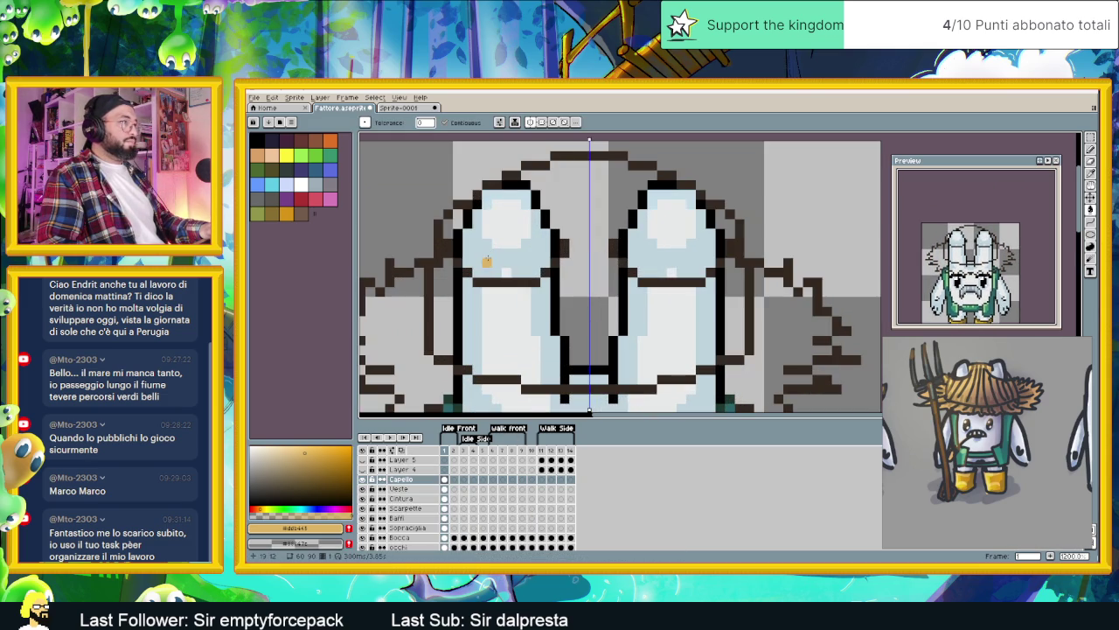
left_click(1091, 148)
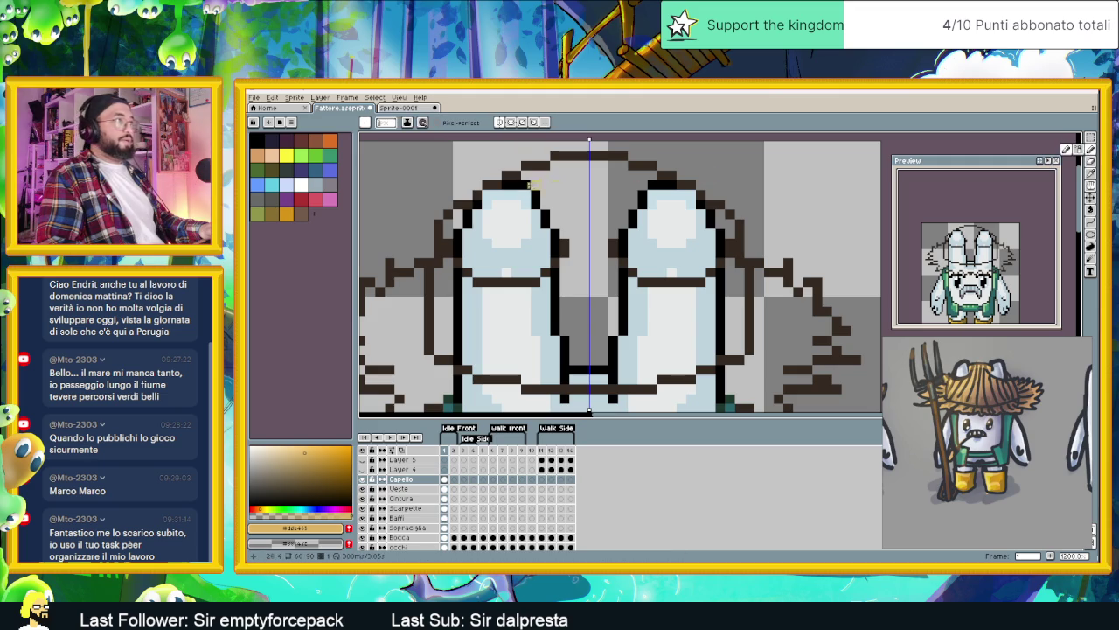
left_click(457, 219)
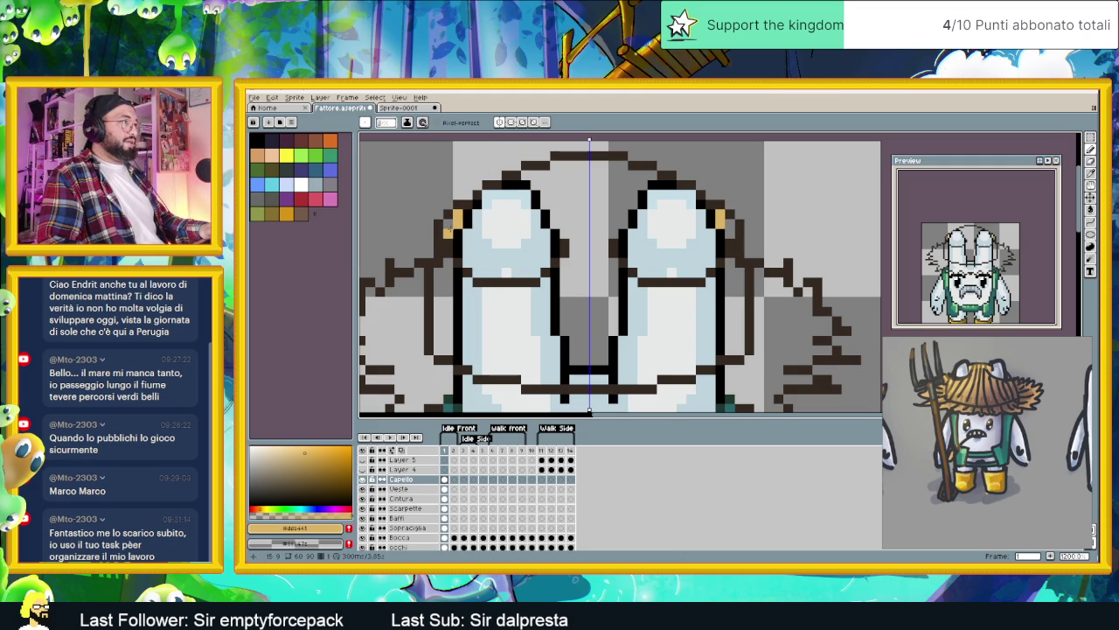
left_click(447, 232)
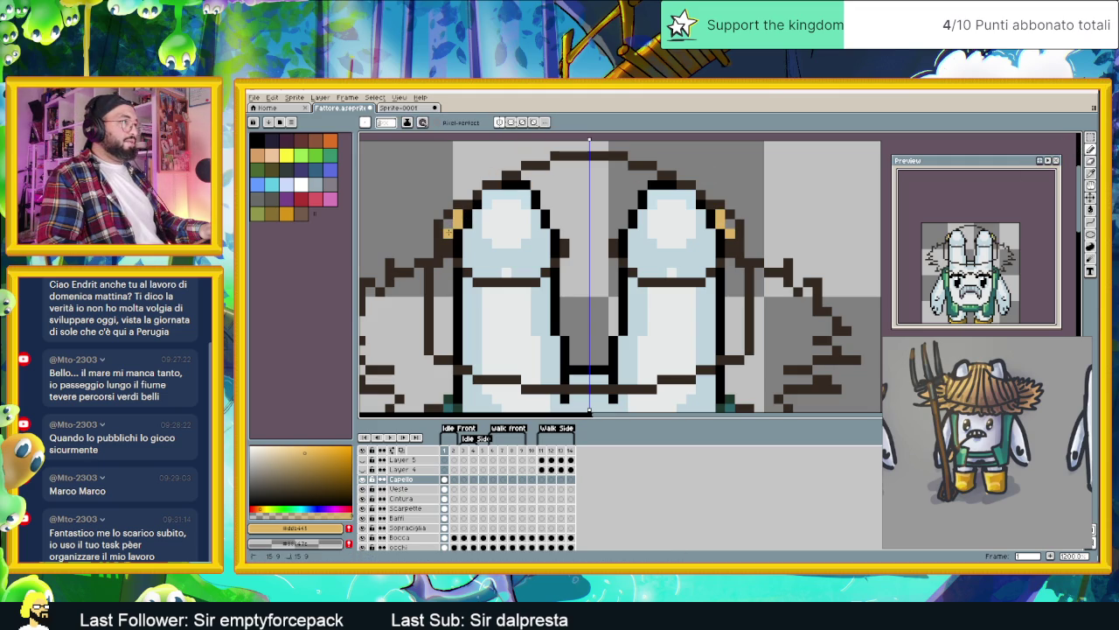
left_click(534, 185)
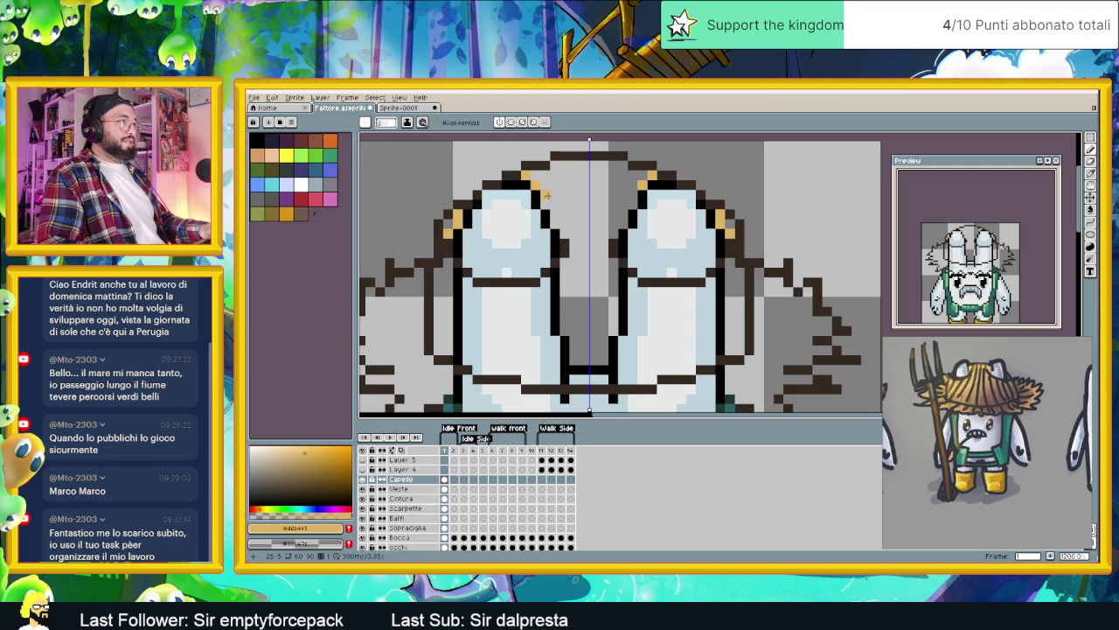
left_click(545, 200)
left_click(555, 214)
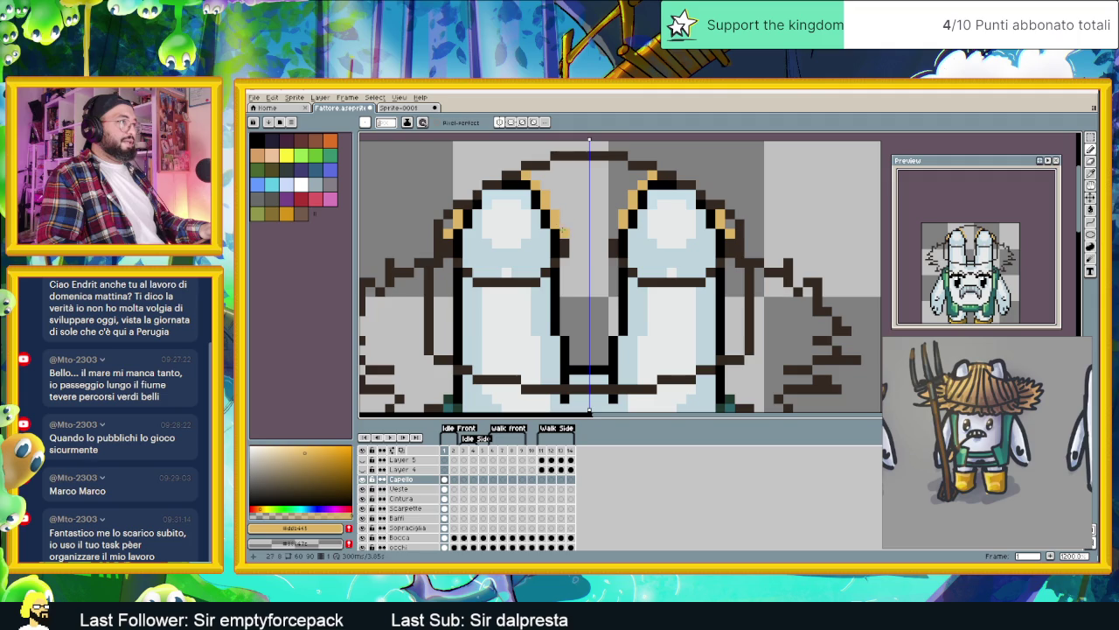
scroll(612, 233, "down", 1)
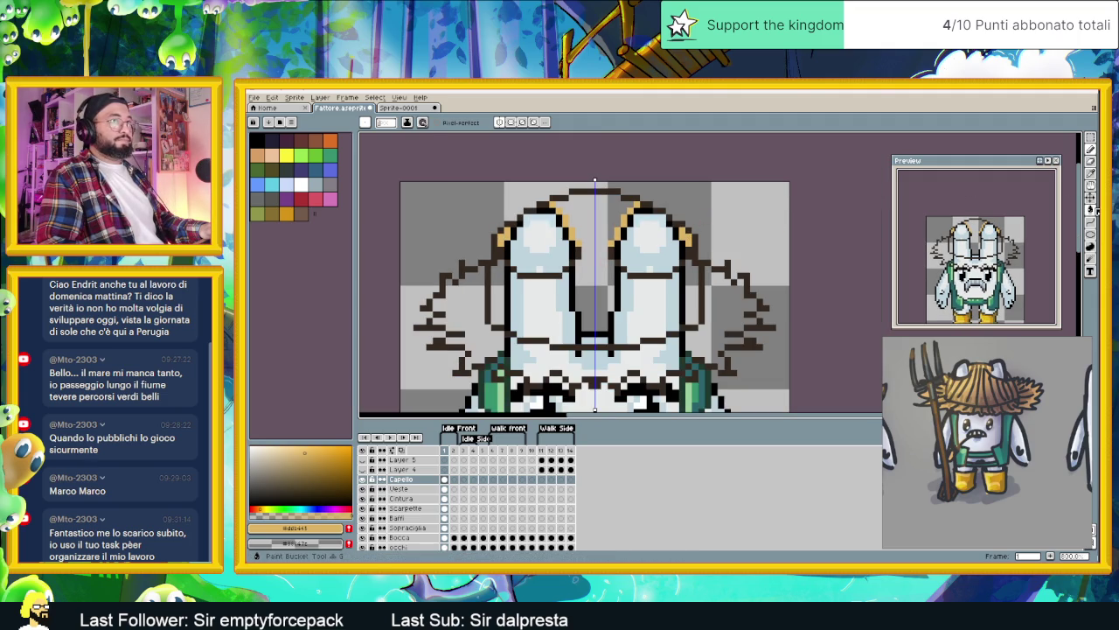
Step: Flood-fill the hat crown and brim with straw tan
left_click(1094, 210)
left_click(680, 328)
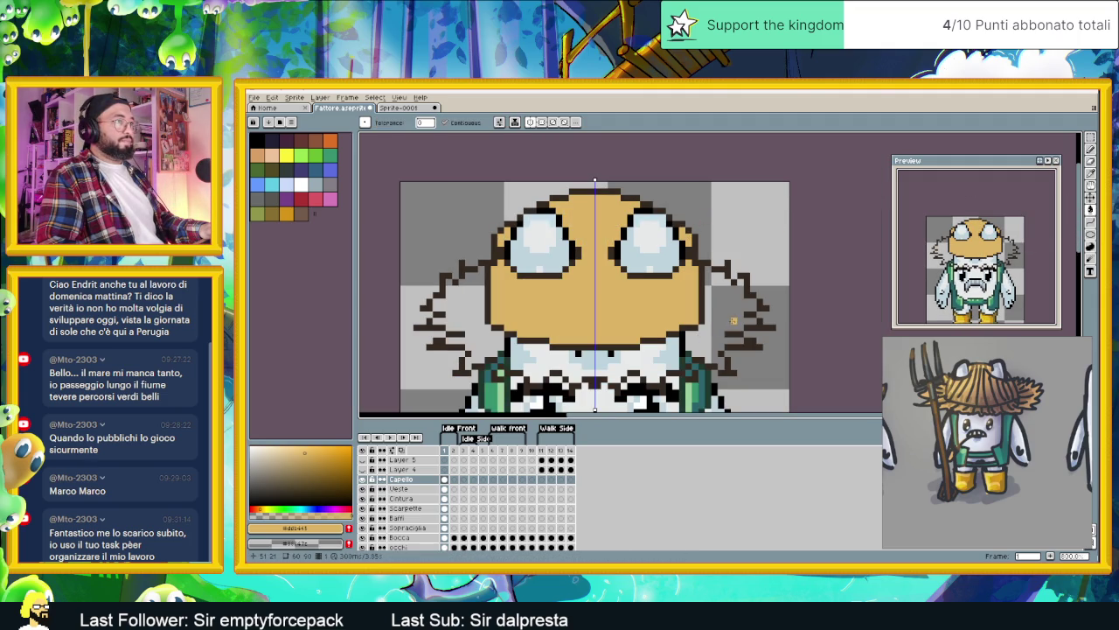
left_click(734, 321)
scroll(651, 260, "down", 2)
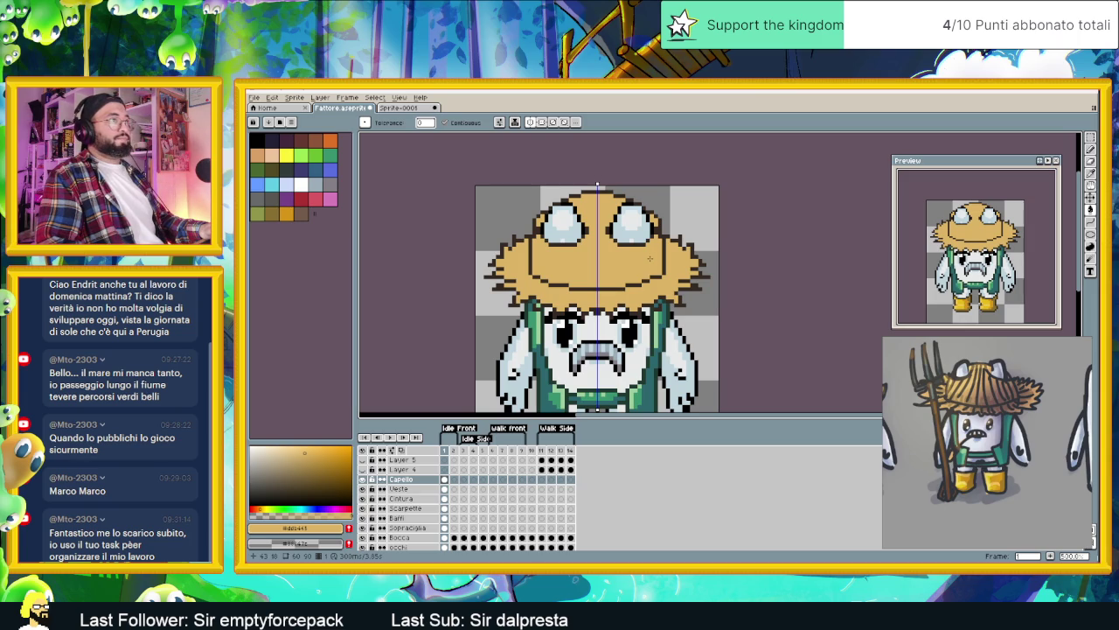
scroll(649, 258, "down", 2)
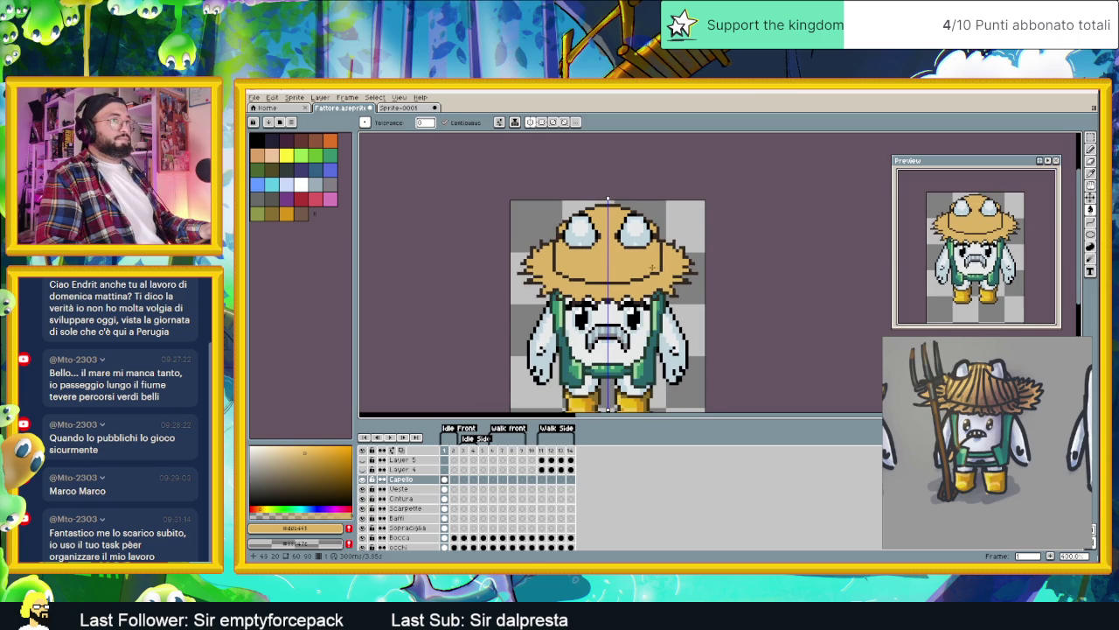
scroll(616, 253, "up", 1)
scroll(594, 259, "down", 1)
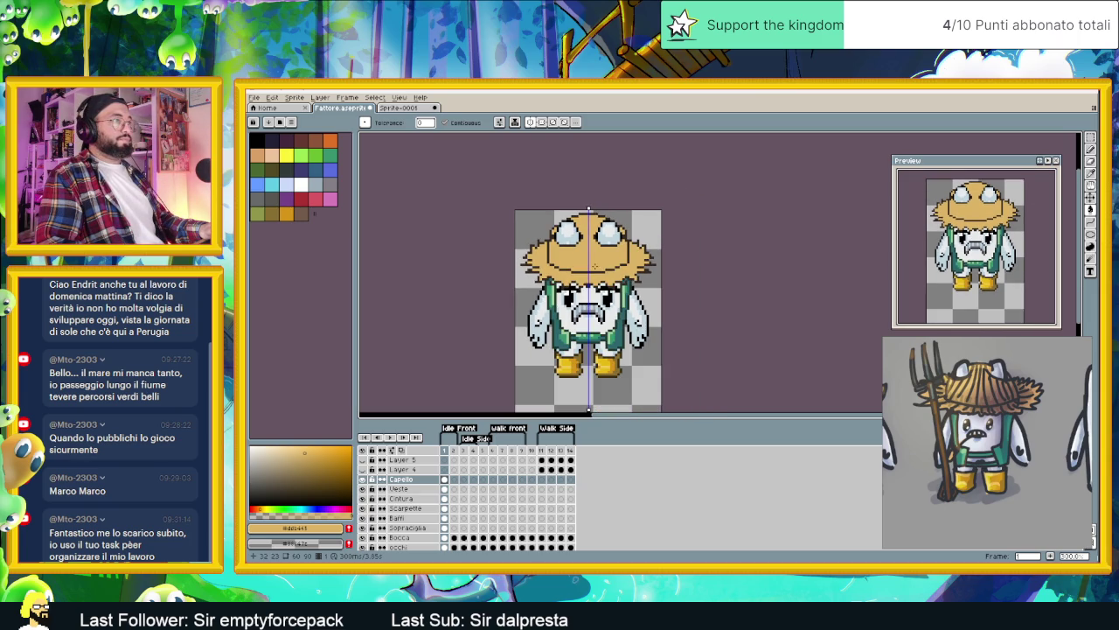
scroll(603, 272, "up", 1)
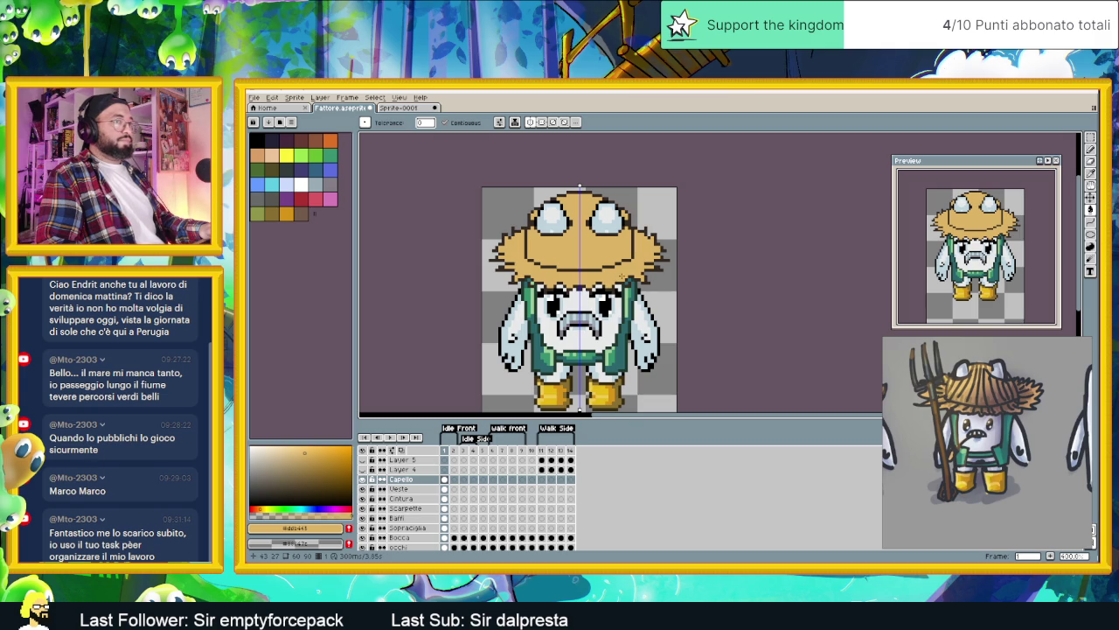
scroll(970, 453, "up", 2)
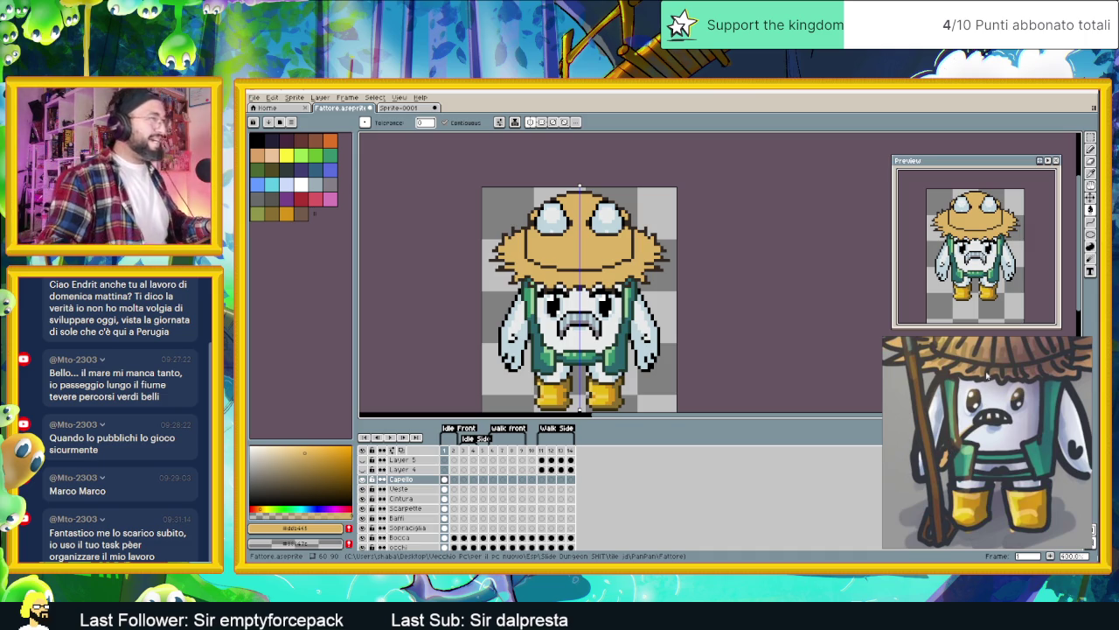
scroll(602, 215, "up", 1)
scroll(602, 215, "up", 2)
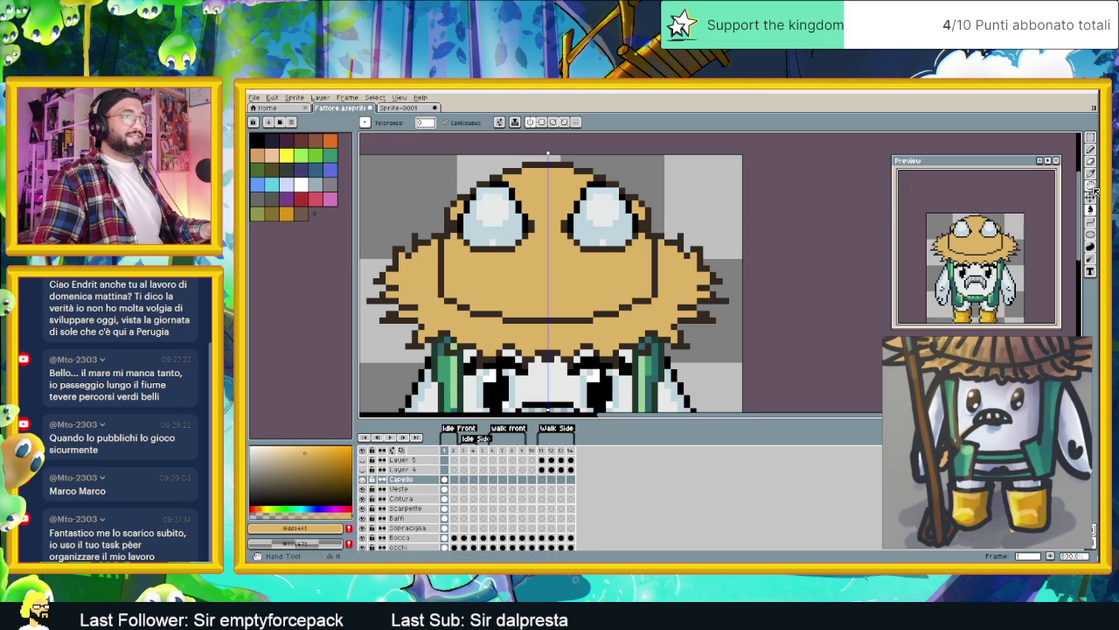
Step: Return to the pencil and bring up the Sprite-0001 reference drawing of the straw hat
left_click(1091, 149)
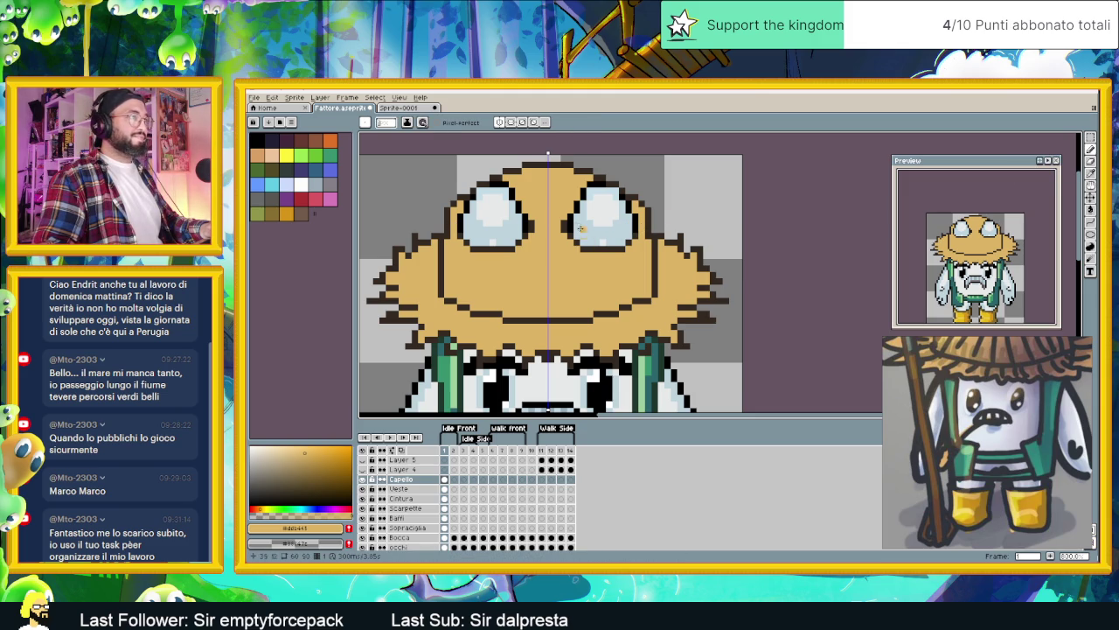
scroll(563, 269, "down", 2)
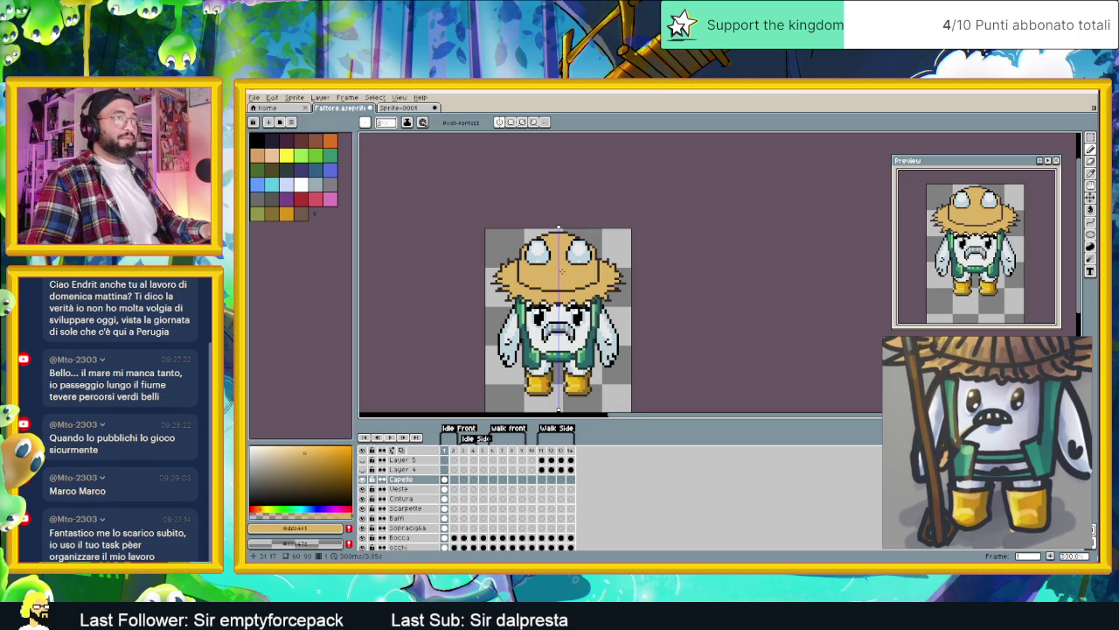
scroll(560, 272, "down", 1)
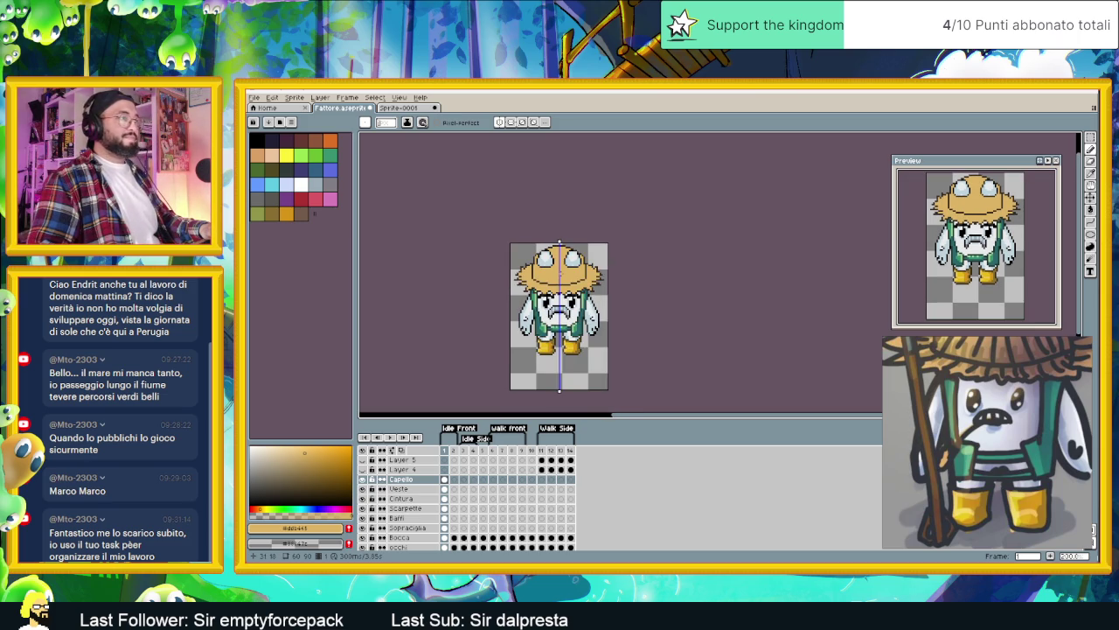
scroll(542, 267, "down", 2)
scroll(542, 267, "up", 1)
scroll(549, 276, "up", 2)
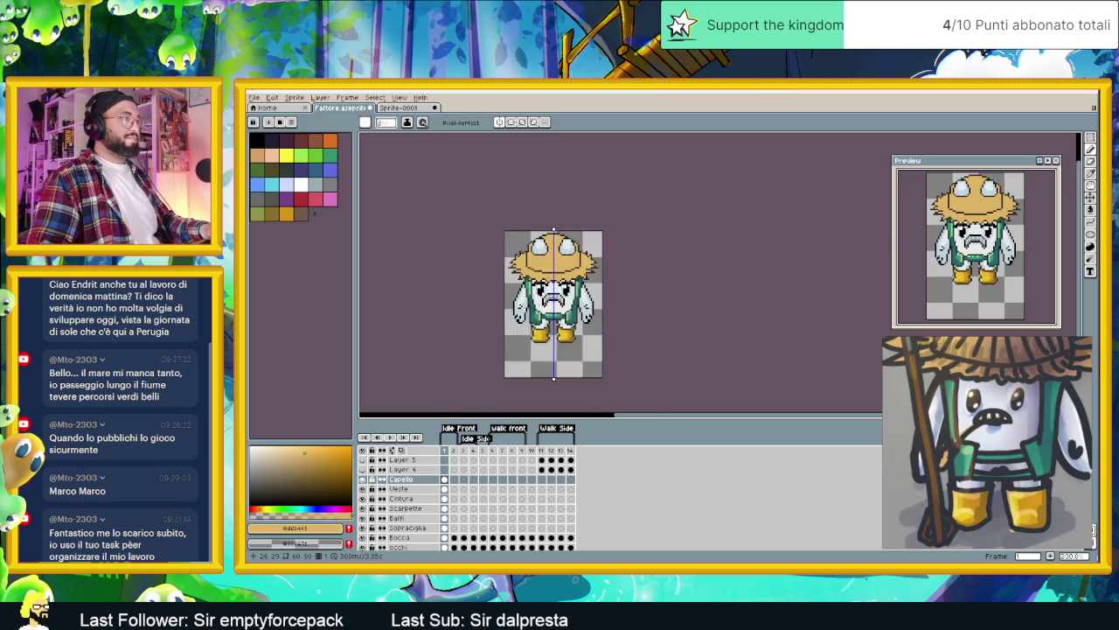
scroll(550, 277, "up", 3)
scroll(550, 277, "up", 1)
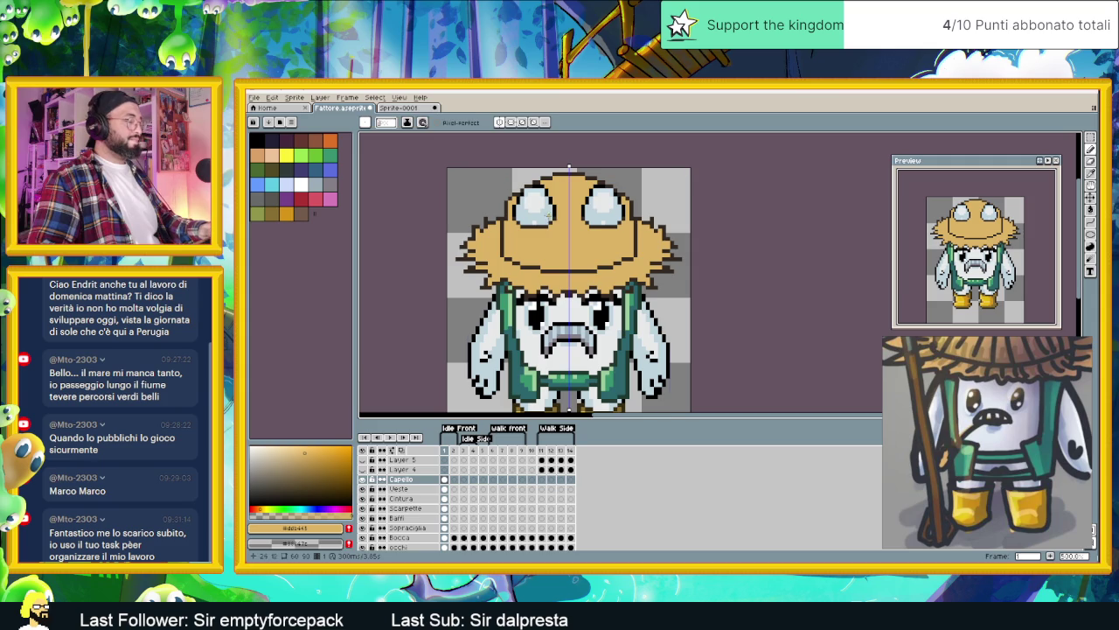
left_click(400, 109)
Step: Sample the dark brown from the reference hat, return to Fattore.aseprite and turn off symmetry
key("i")
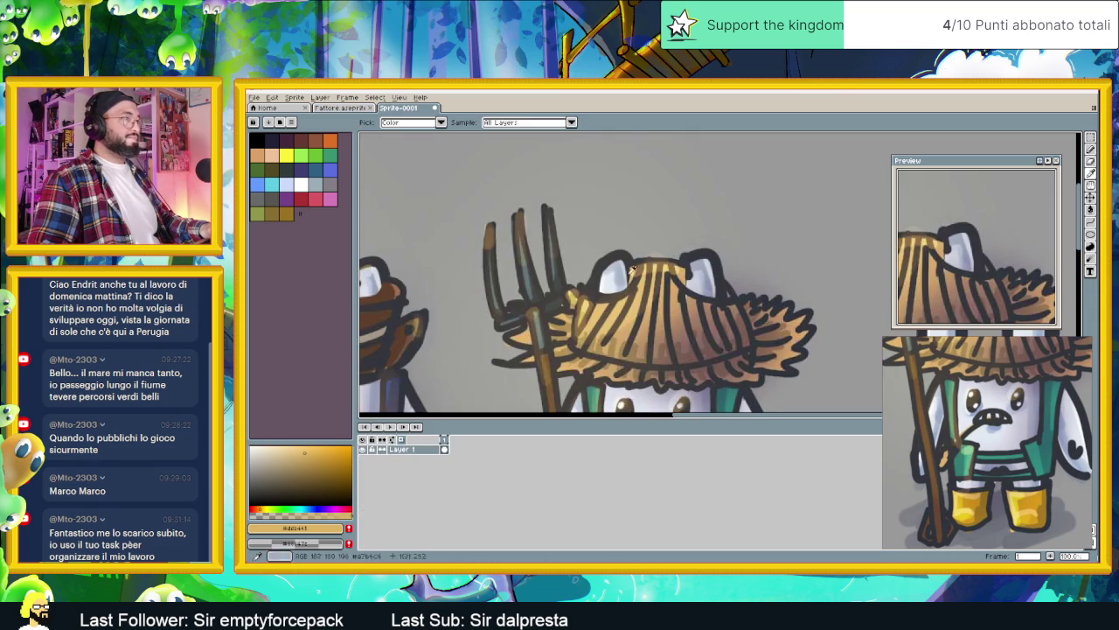
left_click(713, 346)
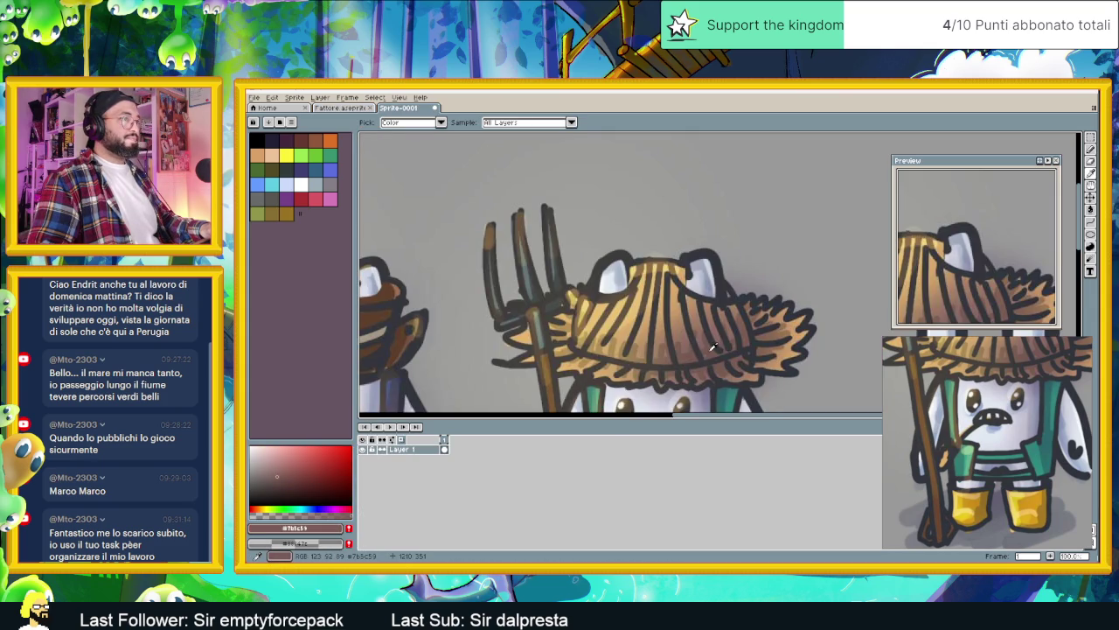
key("b")
key("ctrl+Tab")
scroll(628, 260, "up", 2)
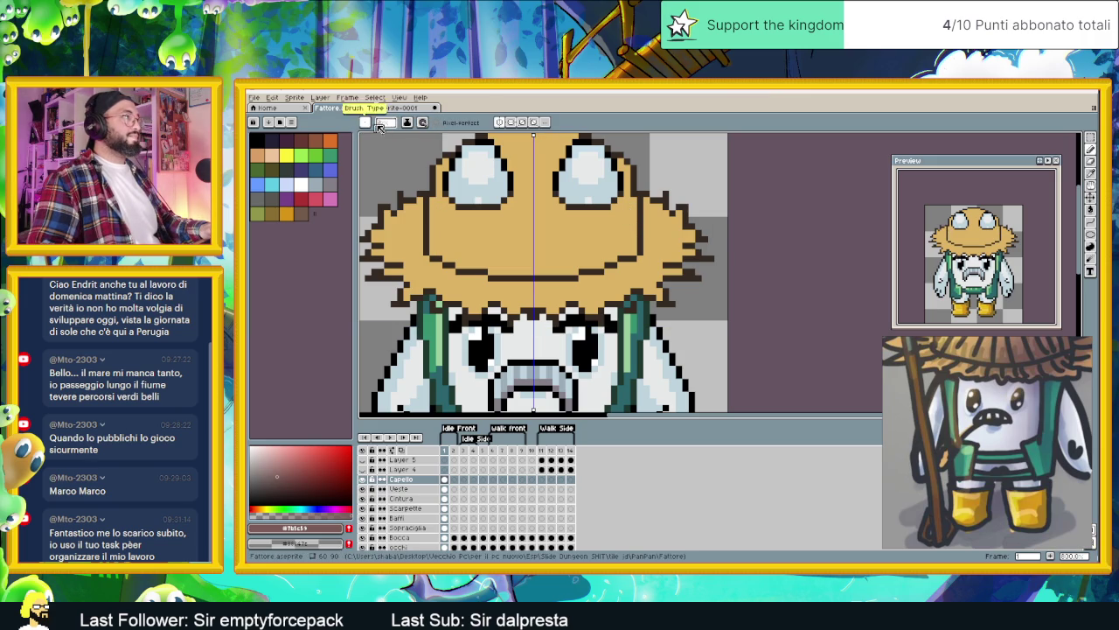
left_click(499, 121)
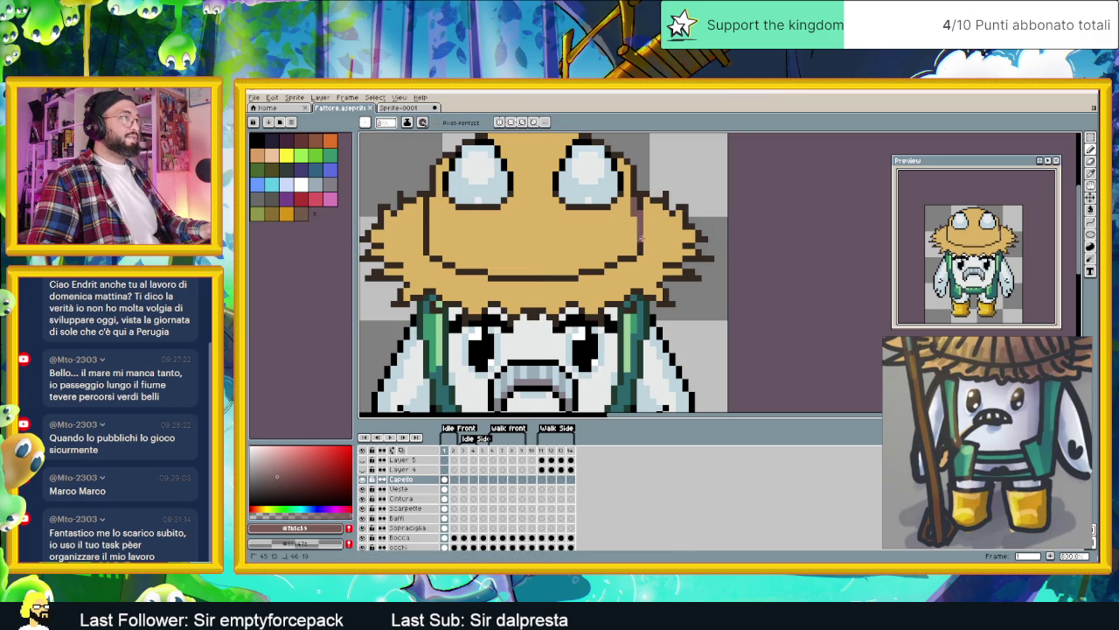
Step: Draw brown shading lines down the hat's right side and along the lower brim
left_click(1093, 226)
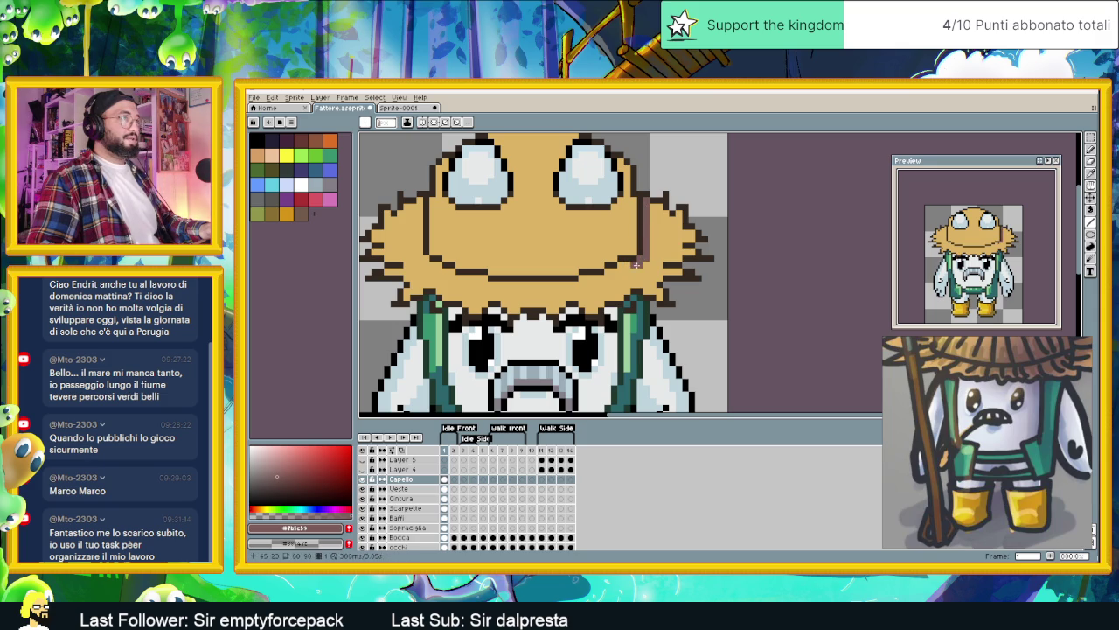
left_click_drag(633, 264, 595, 271)
left_click_drag(626, 207, 624, 252)
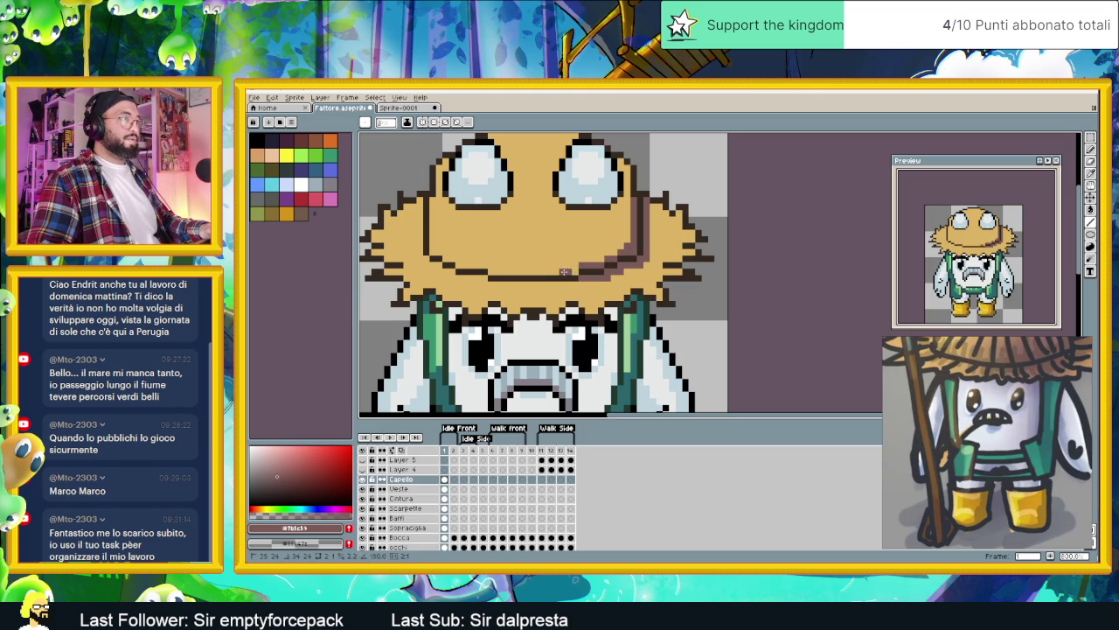
left_click_drag(579, 272, 495, 272)
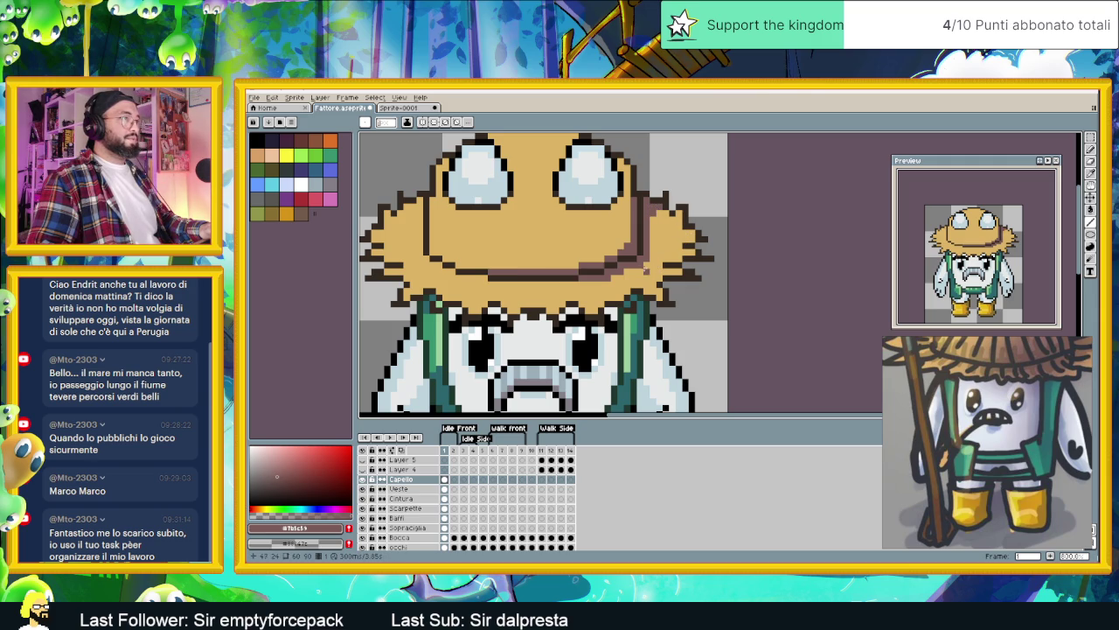
left_click_drag(575, 283, 456, 278)
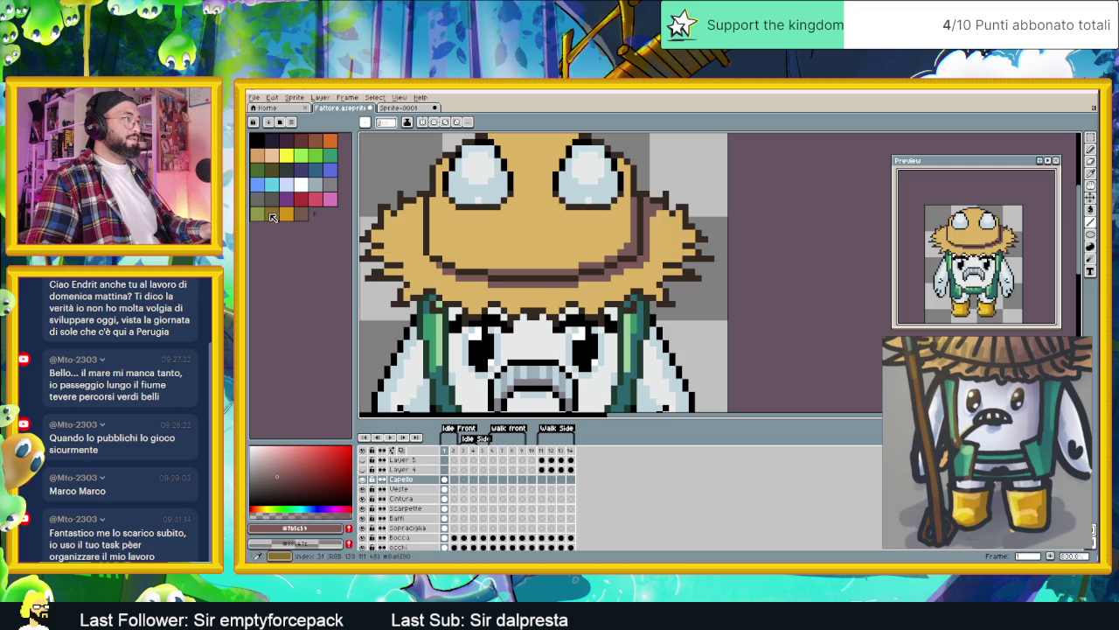
scroll(622, 242, "down", 1)
scroll(622, 242, "down", 1)
scroll(623, 242, "up", 2)
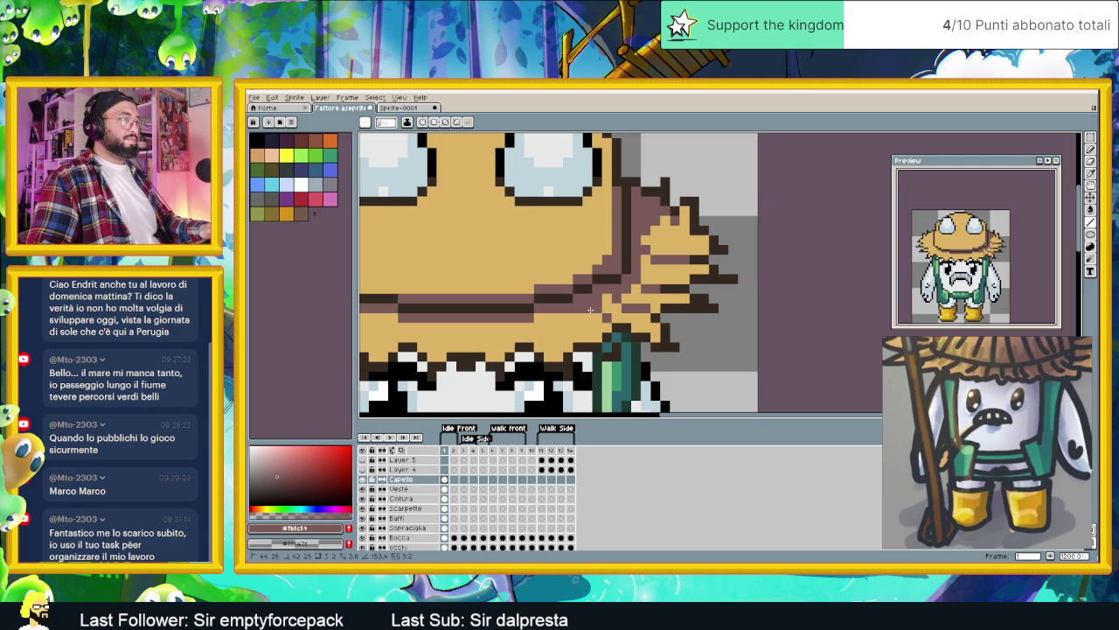
scroll(638, 326, "down", 1)
scroll(638, 326, "down", 1)
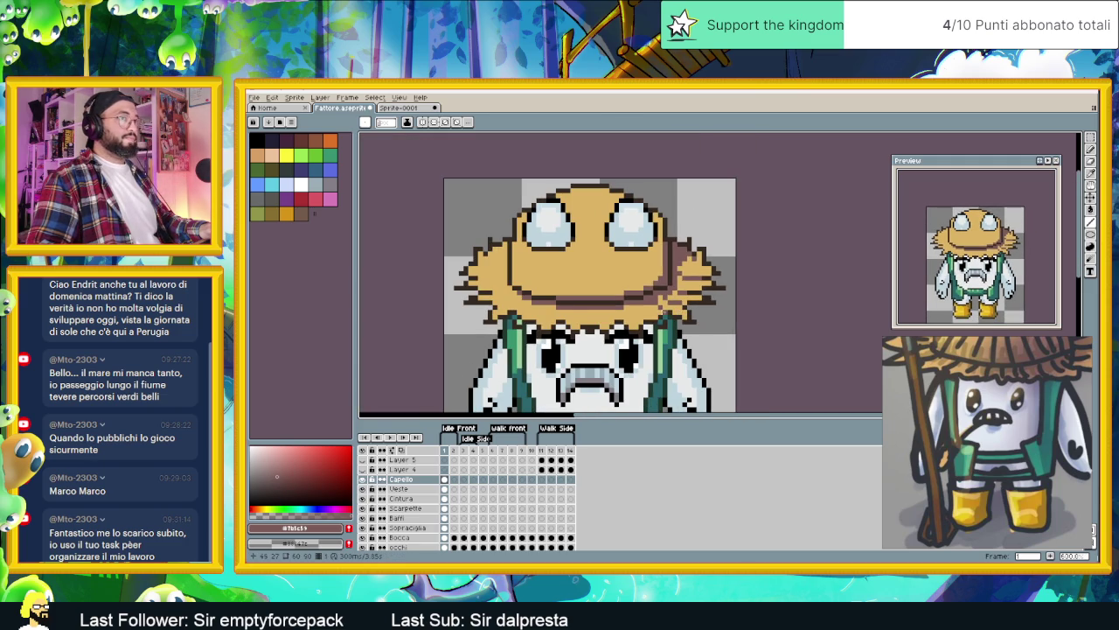
scroll(637, 318, "up", 2)
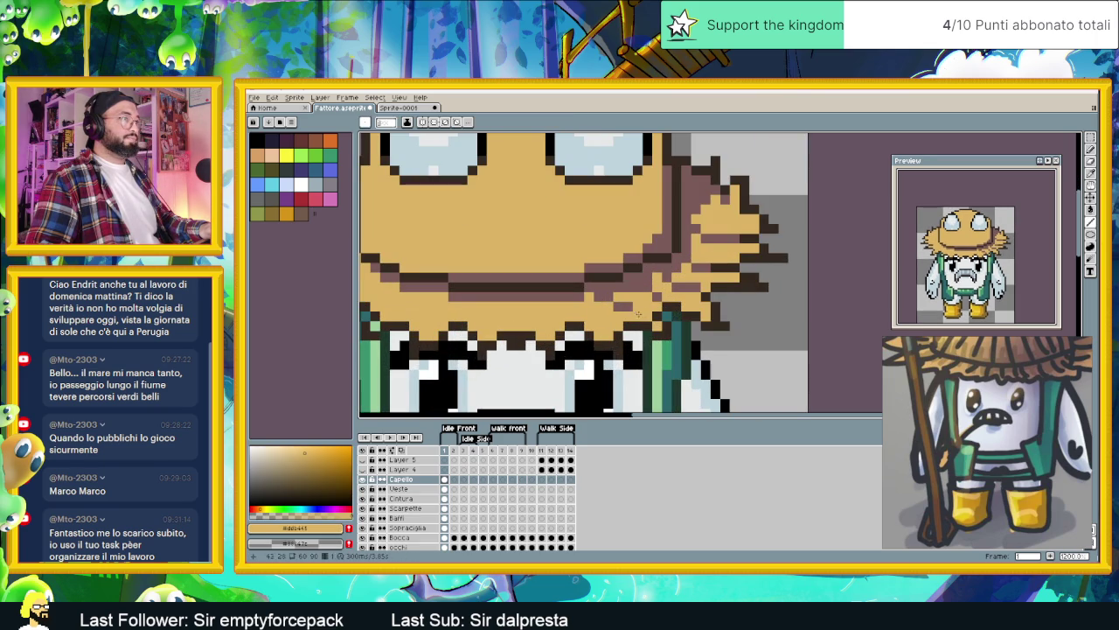
Step: Add darker brown shading to the hat's left side
key("alt")
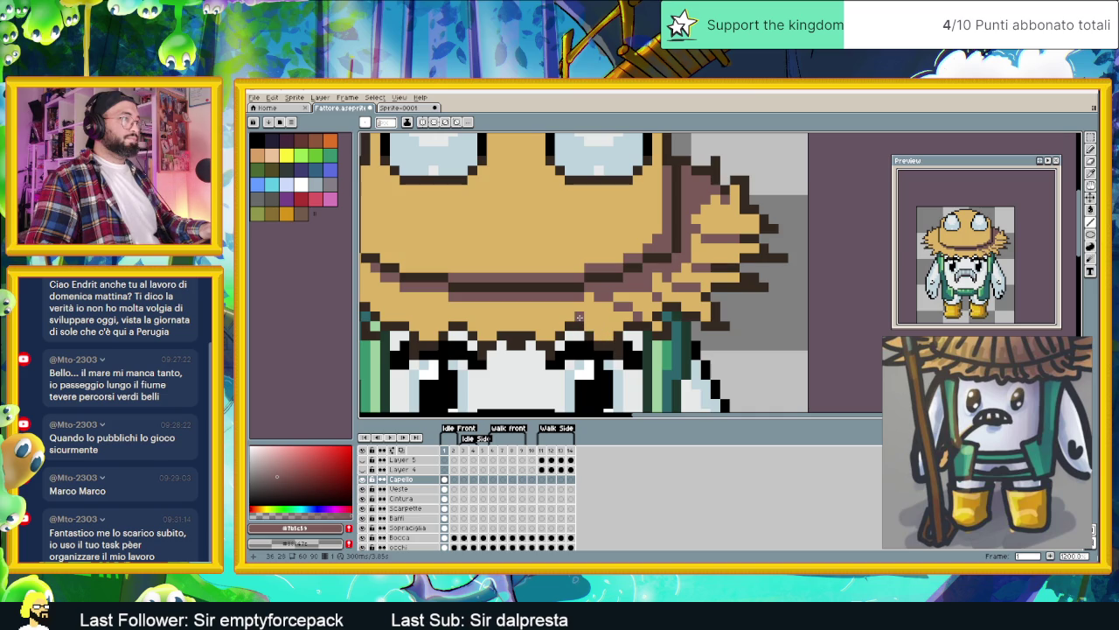
scroll(577, 310, "down", 1)
scroll(580, 310, "up", 1)
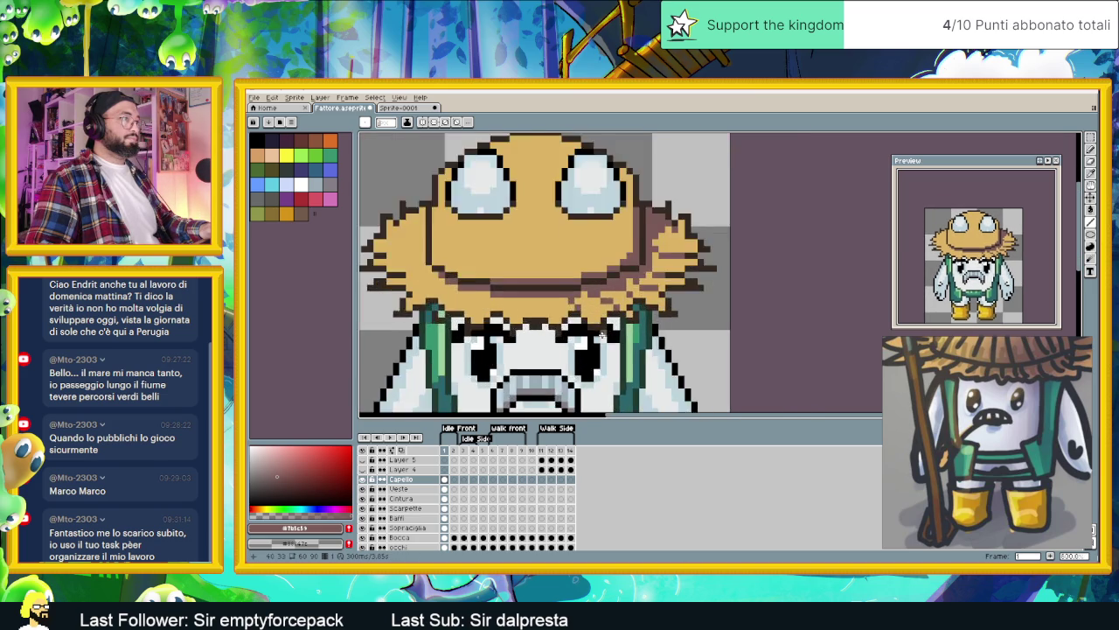
scroll(584, 313, "up", 1)
left_click_drag(594, 329, 668, 356)
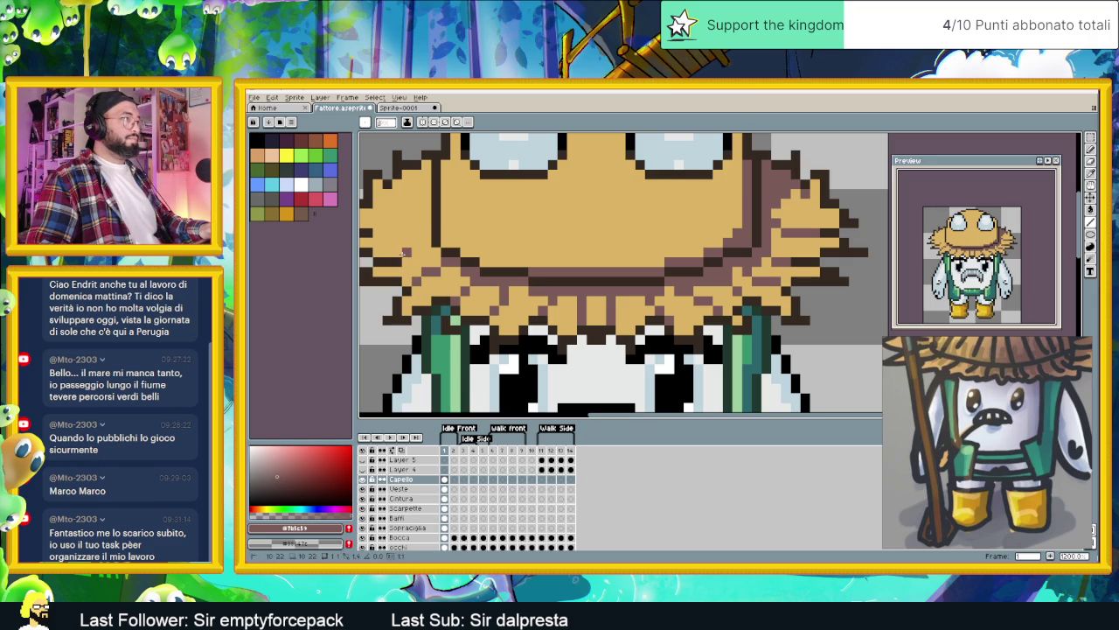
scroll(492, 282, "down", 1)
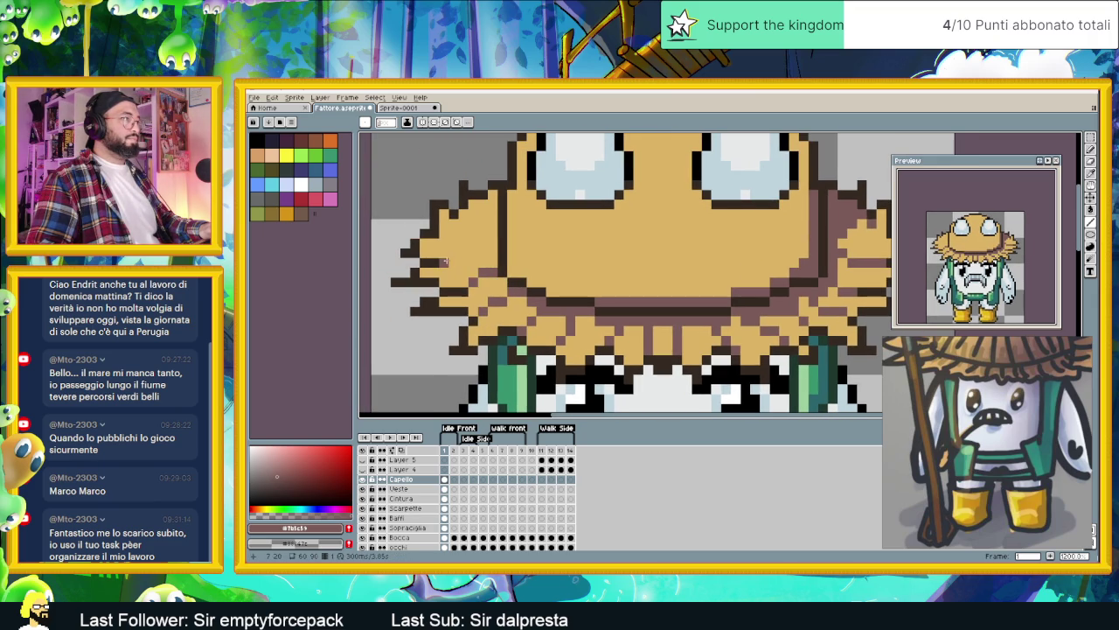
mouse_move(444, 261)
left_mouse_down()
mouse_move(492, 242)
mouse_move(491, 203)
left_mouse_up()
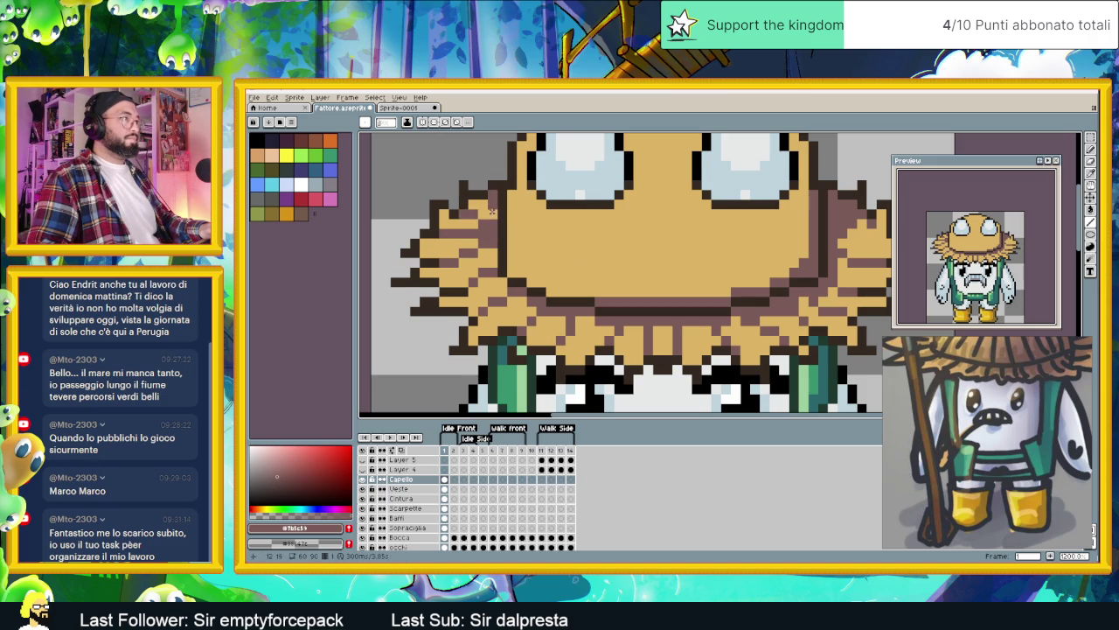
Step: Sample the straw tan colour back from the hat
scroll(650, 283, "down", 1)
scroll(690, 280, "down", 1)
scroll(706, 278, "down", 1)
scroll(706, 277, "up", 2)
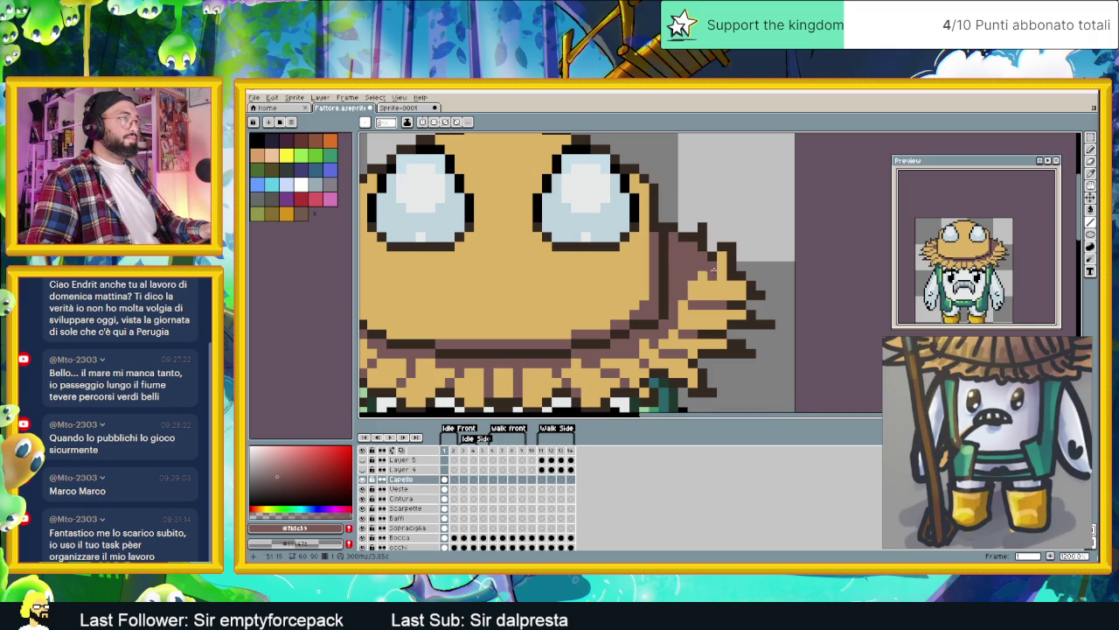
scroll(713, 267, "down", 2)
scroll(713, 267, "down", 1)
scroll(712, 267, "down", 1)
scroll(710, 269, "up", 2)
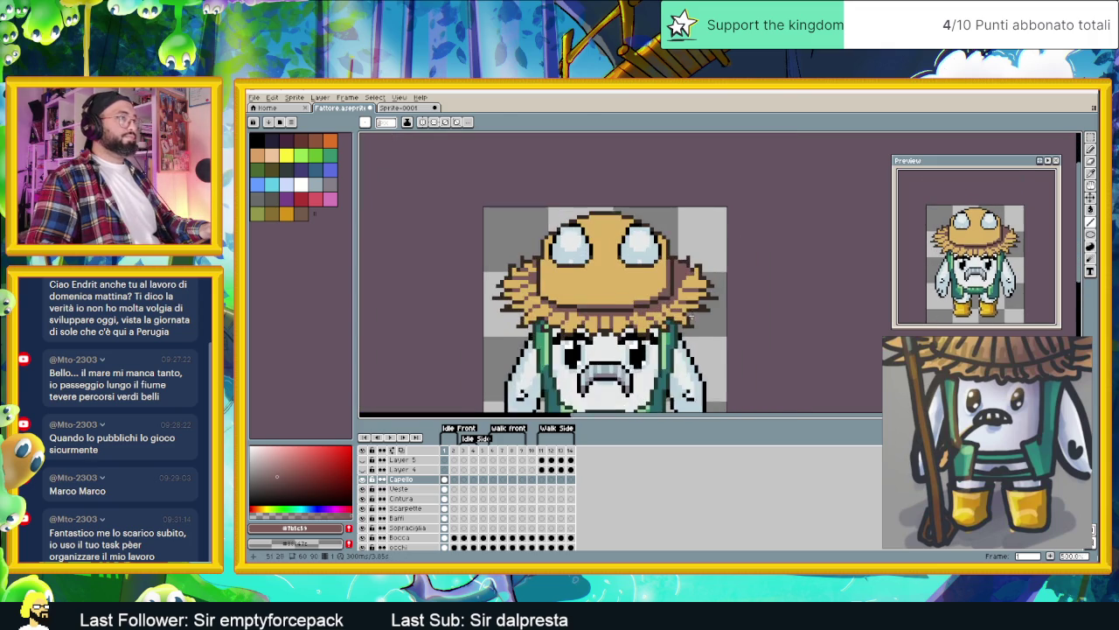
scroll(687, 272, "up", 1)
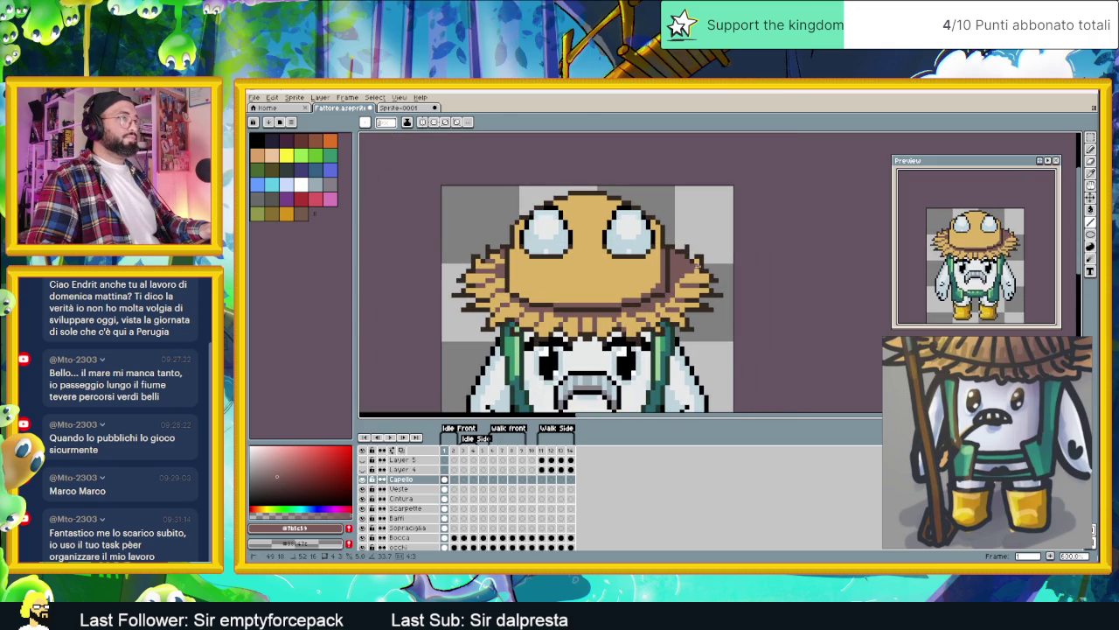
left_click(689, 269, "alt")
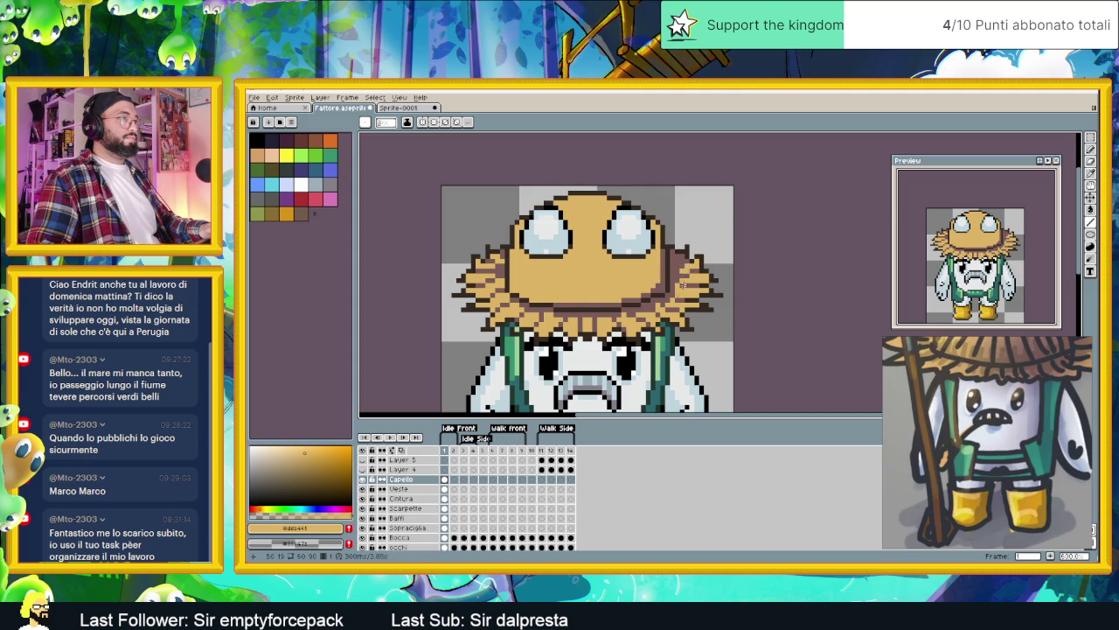
scroll(686, 267, "down", 2)
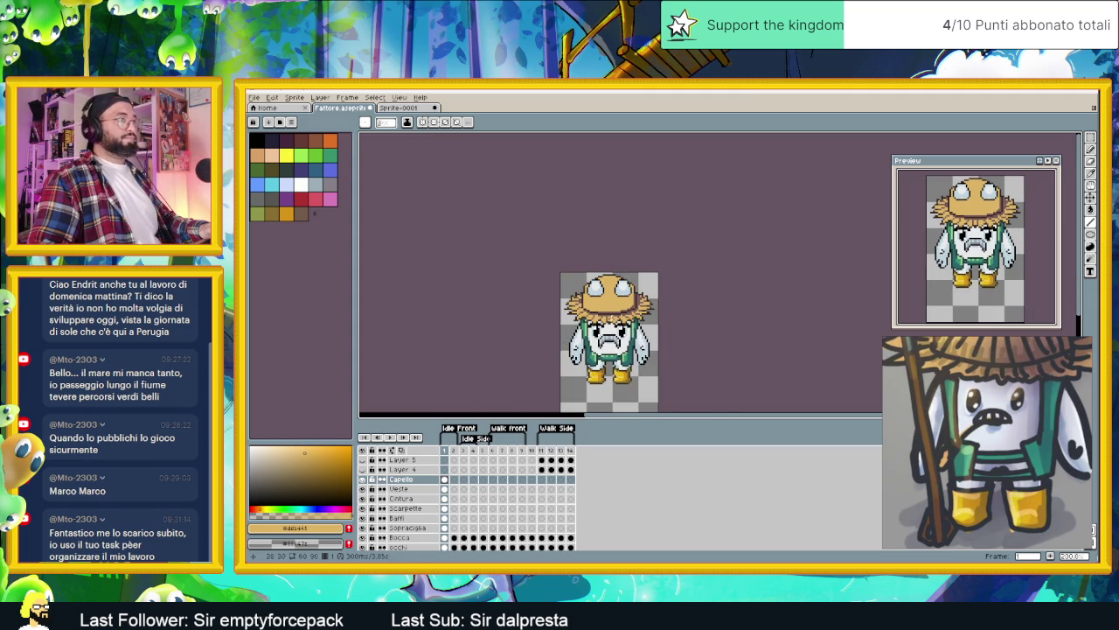
scroll(577, 337, "up", 1)
scroll(595, 330, "up", 1)
scroll(608, 324, "up", 1)
scroll(608, 325, "up", 1)
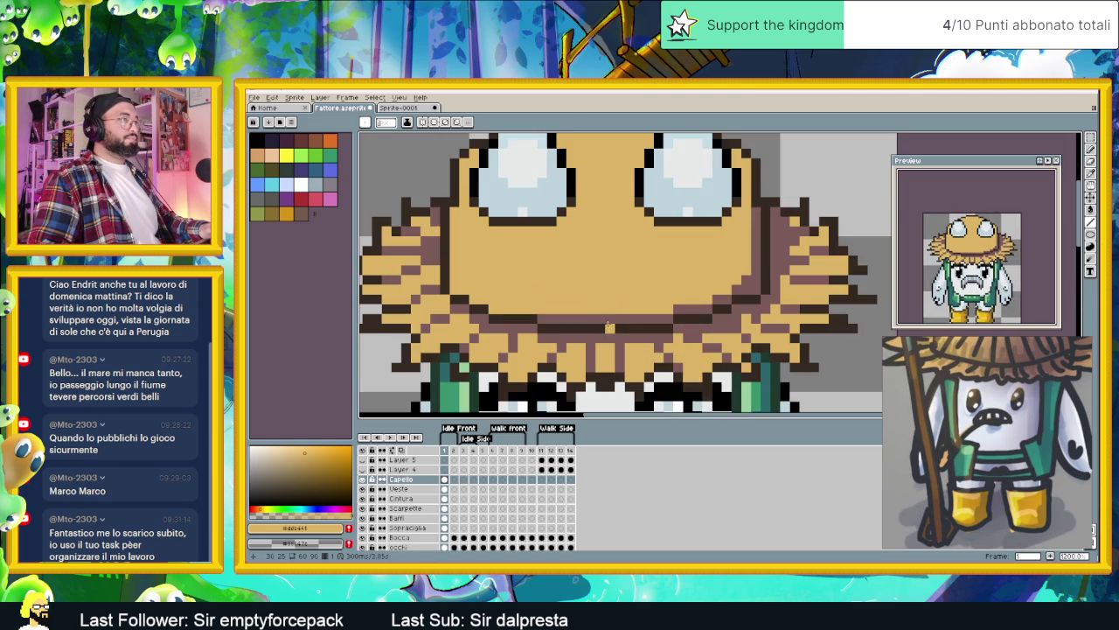
Step: Pick the dark reddish brown and draw three vertical straw stripes on the lower hat crown
left_click(484, 298, "alt")
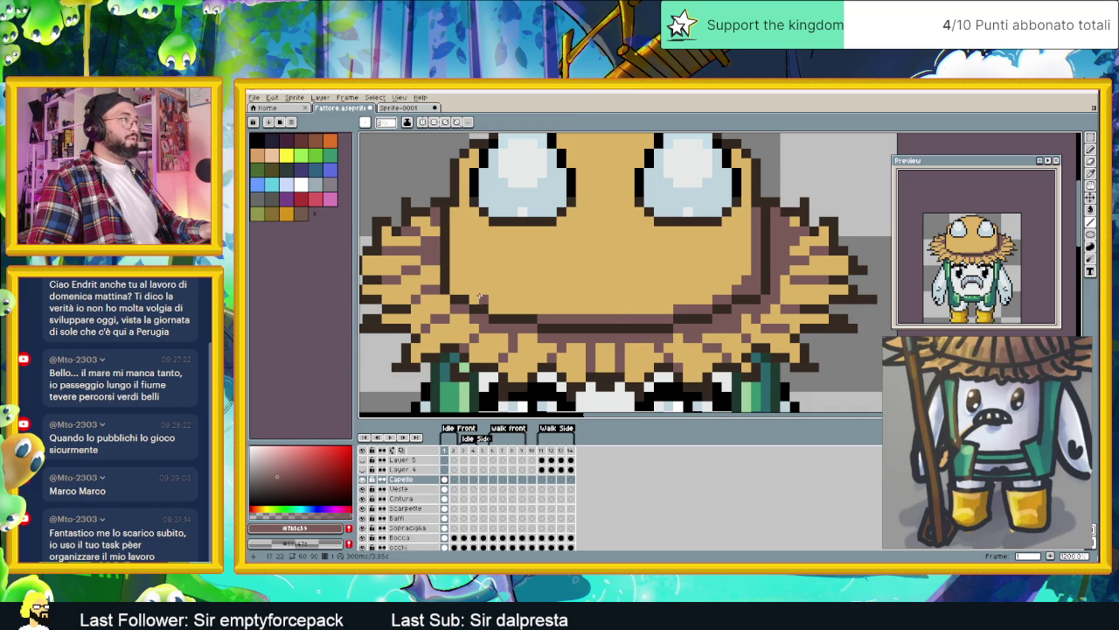
left_click_drag(488, 236, 522, 268)
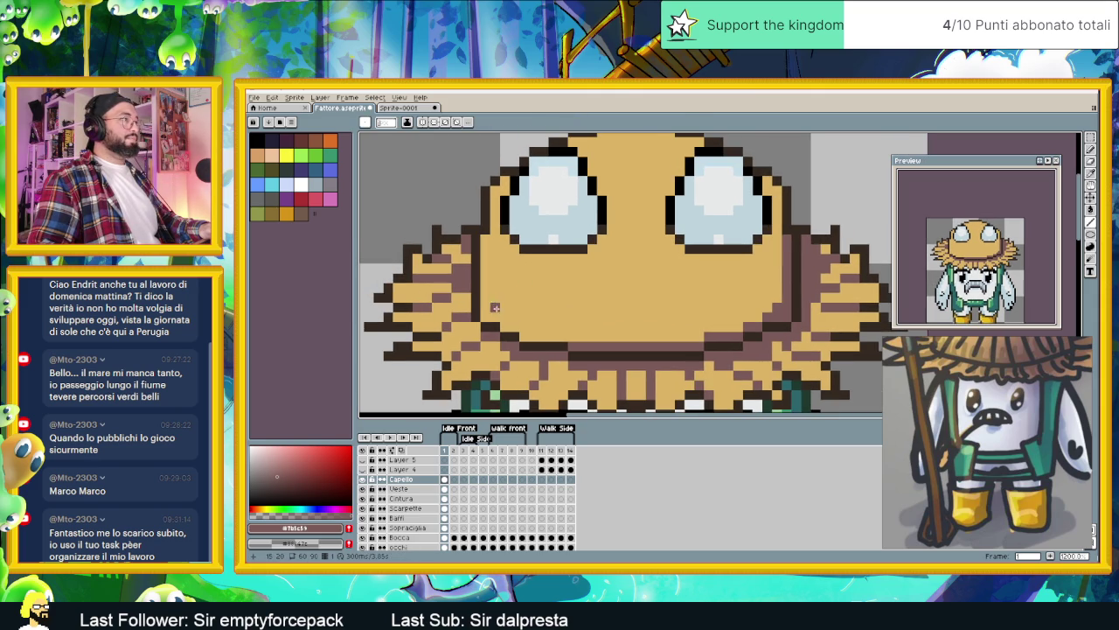
left_click_drag(504, 323, 505, 238)
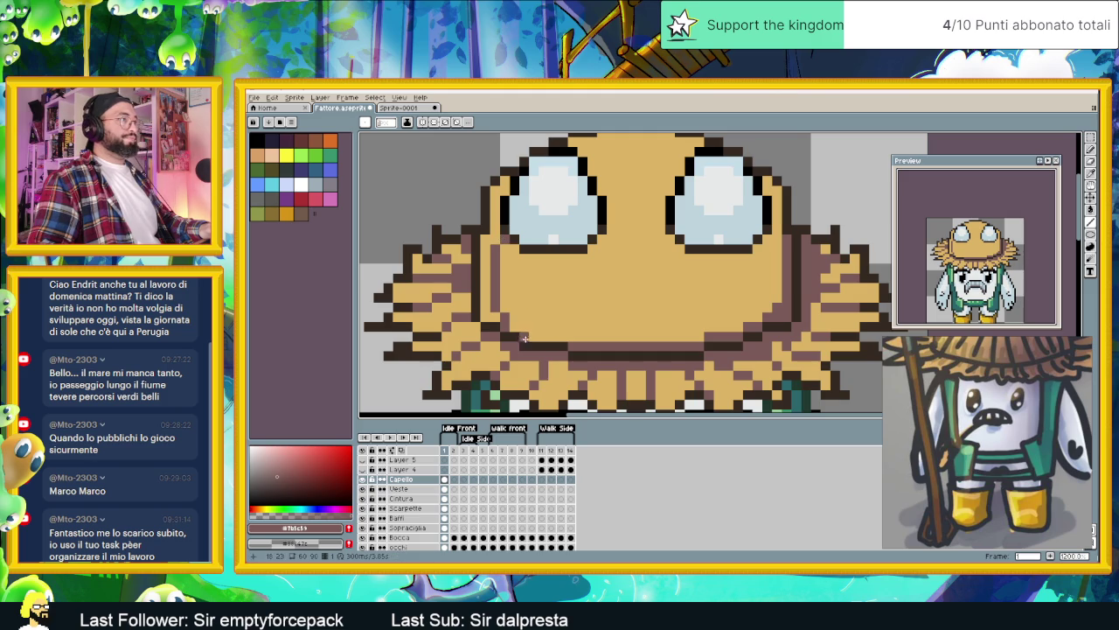
left_click_drag(545, 336, 535, 266)
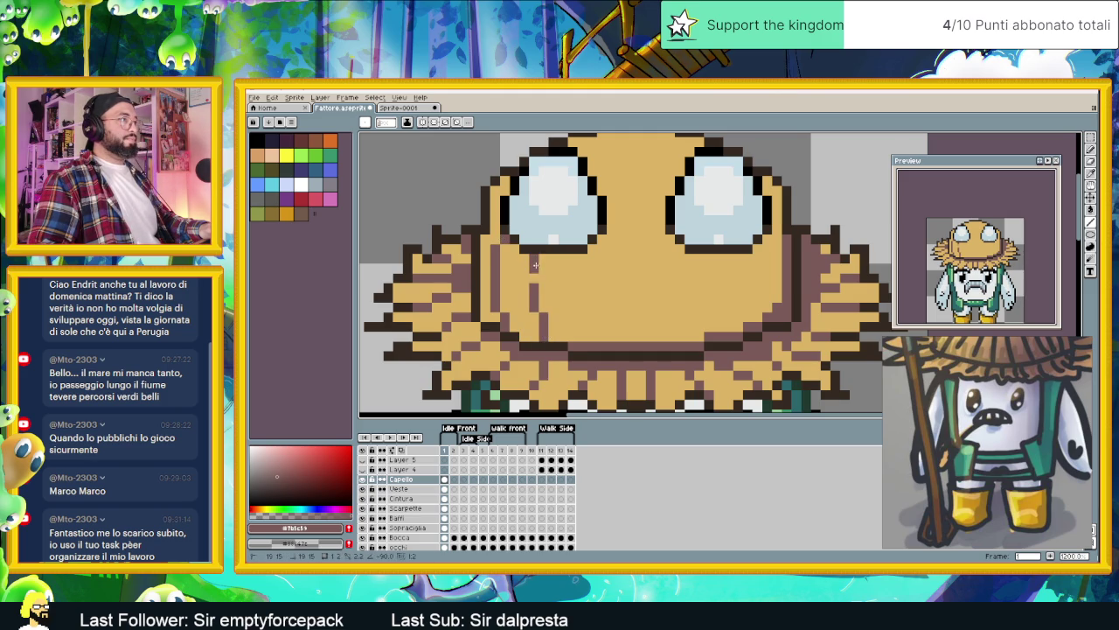
left_click_drag(598, 338, 584, 289)
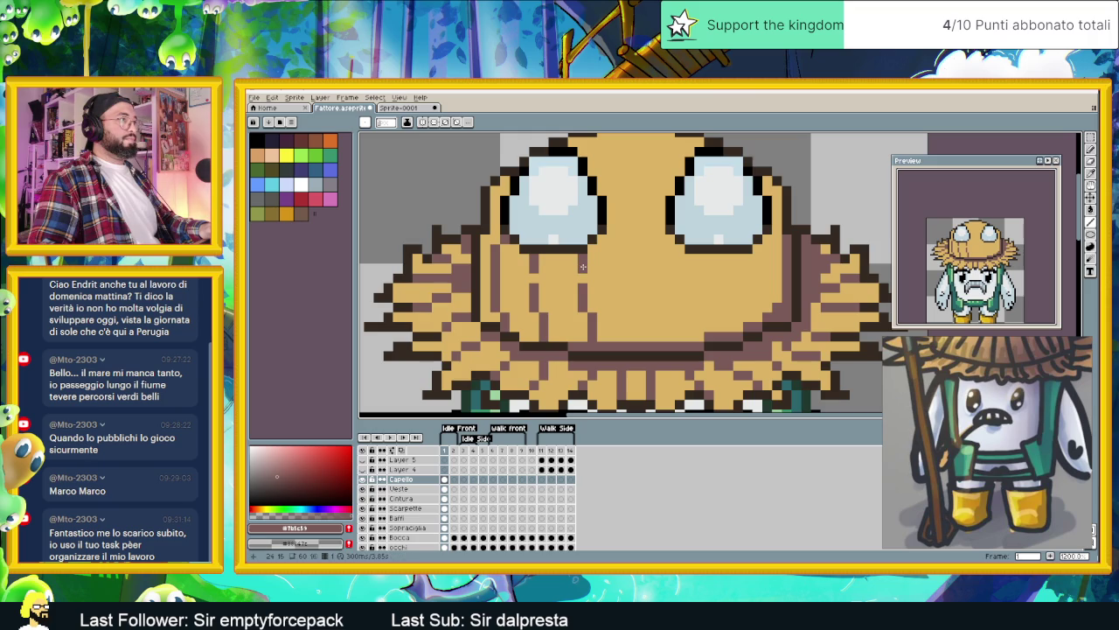
scroll(593, 166, "up", 1)
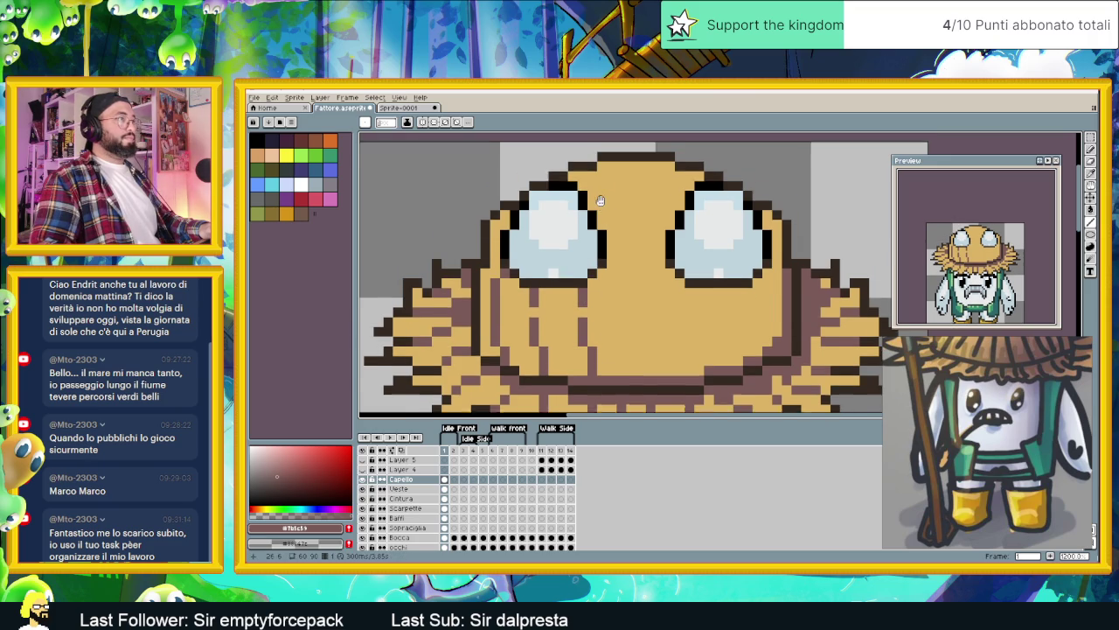
Step: Add a top-left outline pixel and stripes up the centre, lower right and beside the right ear
left_click(581, 190)
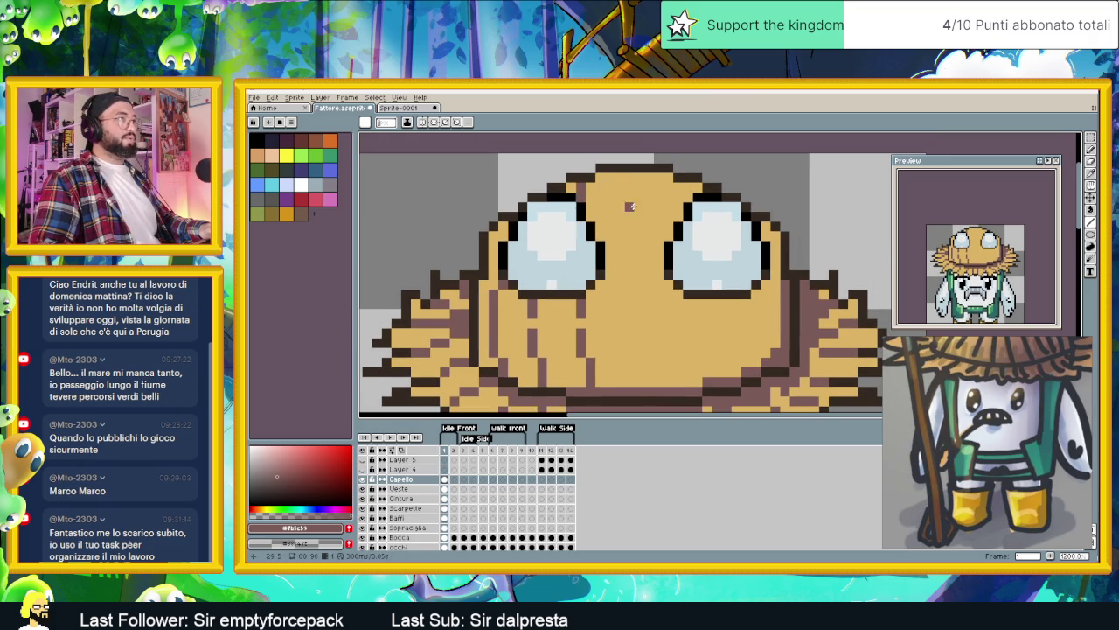
scroll(586, 262, "down", 3)
scroll(592, 284, "up", 1)
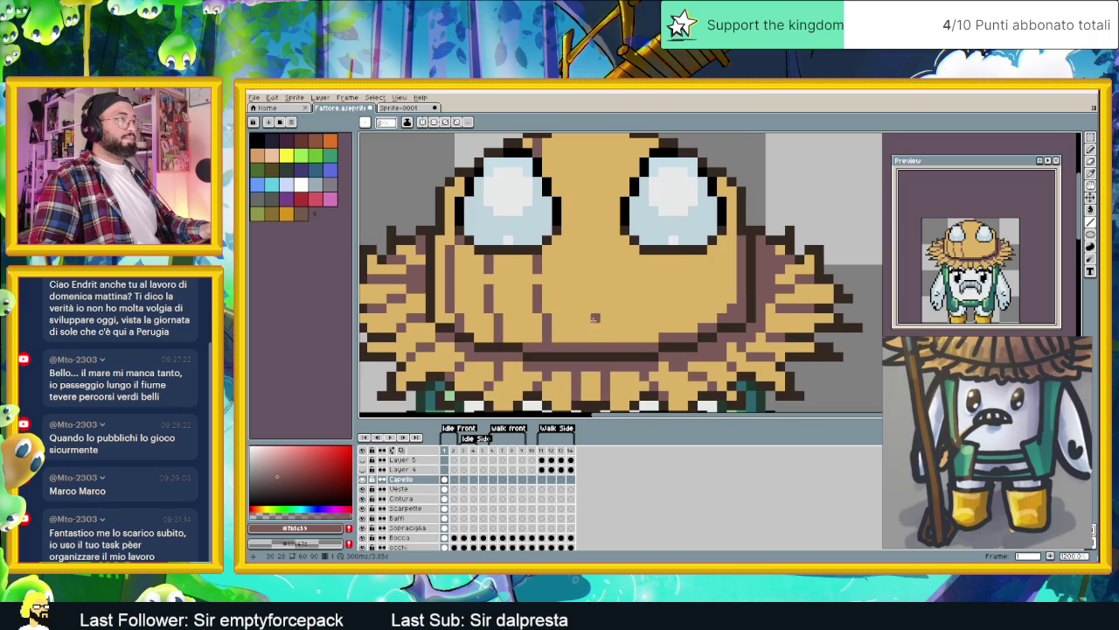
mouse_move(588, 336)
left_mouse_down()
mouse_move(585, 249)
mouse_move(598, 185)
left_mouse_up()
scroll(594, 181, "down", 1)
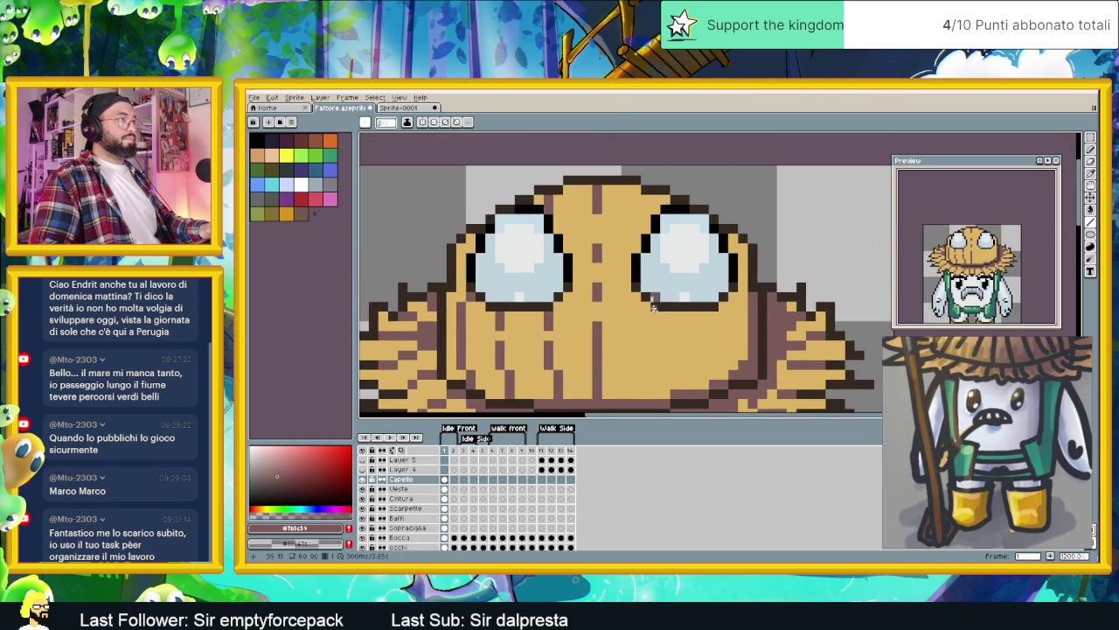
left_click_drag(651, 304, 611, 270)
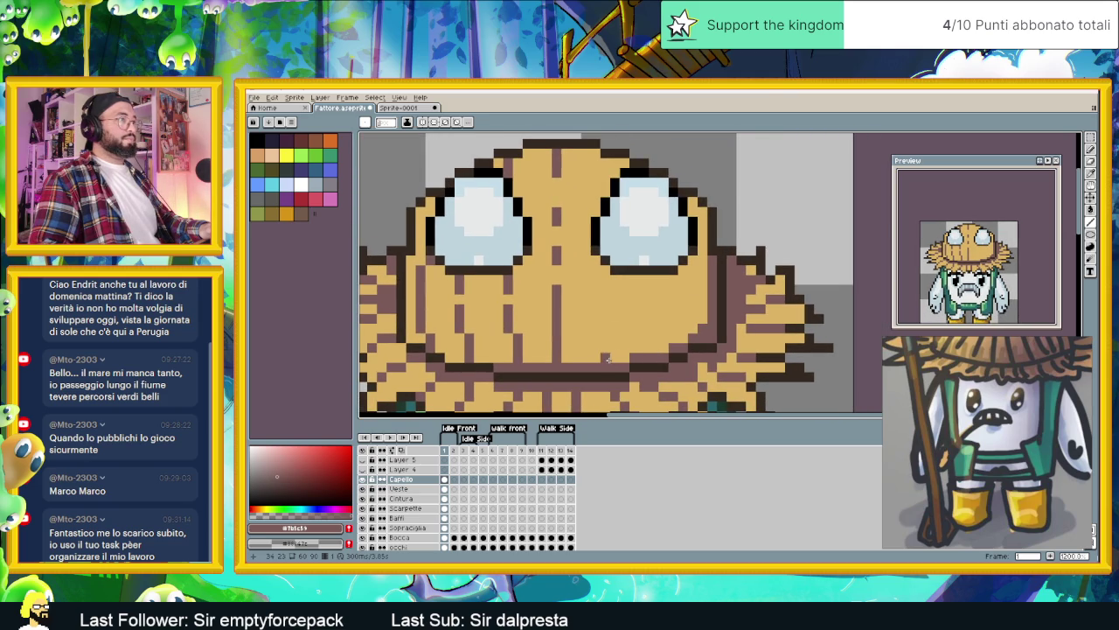
left_click_drag(607, 360, 616, 324)
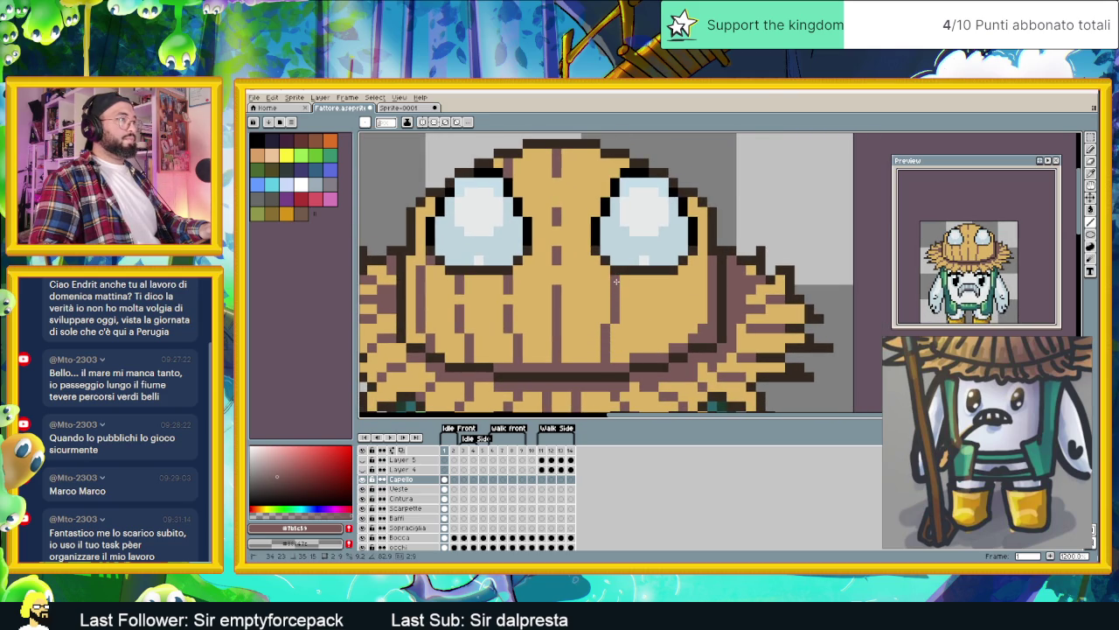
left_click_drag(605, 208, 605, 183)
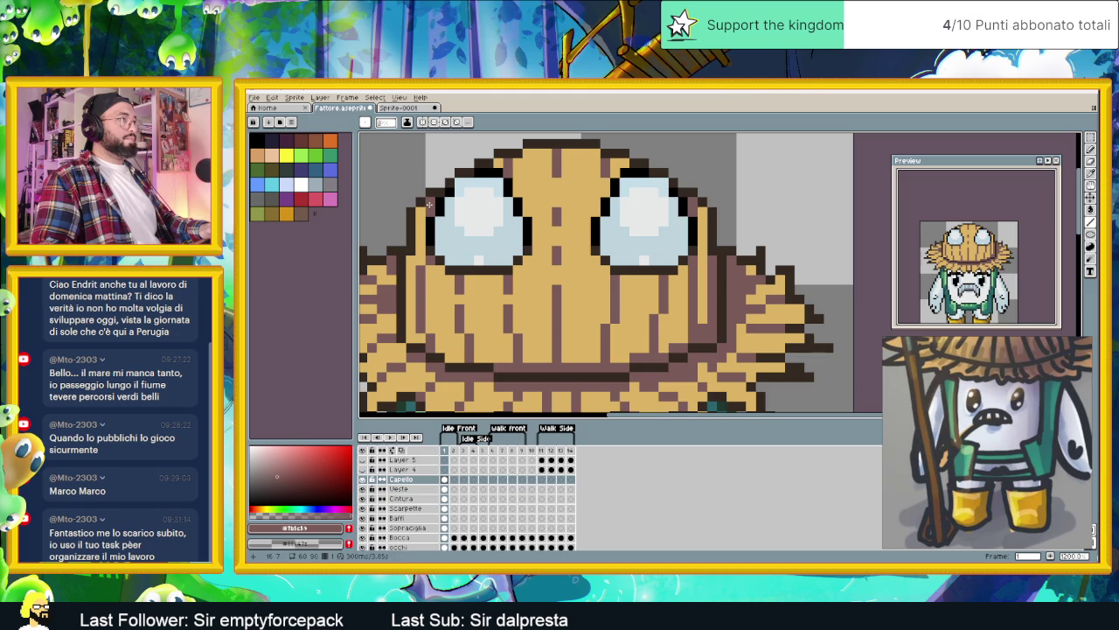
Step: Pick the hat tan and paint a vertical tan stroke over the right-side shading
scroll(490, 259, "down", 2)
scroll(621, 359, "down", 1)
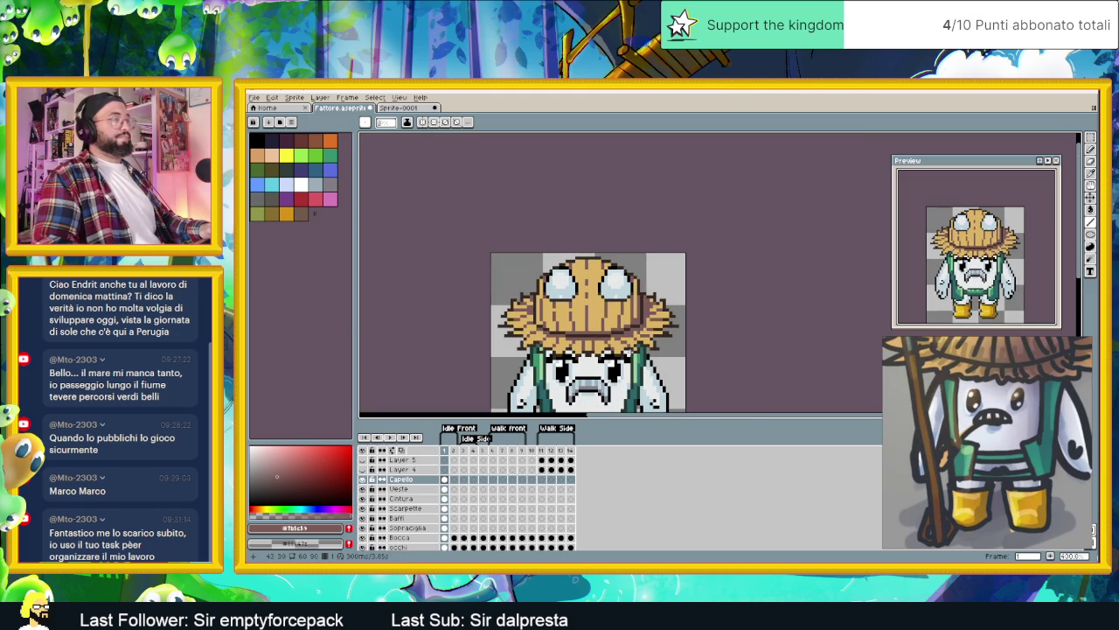
scroll(621, 362, "up", 1)
scroll(617, 350, "up", 1)
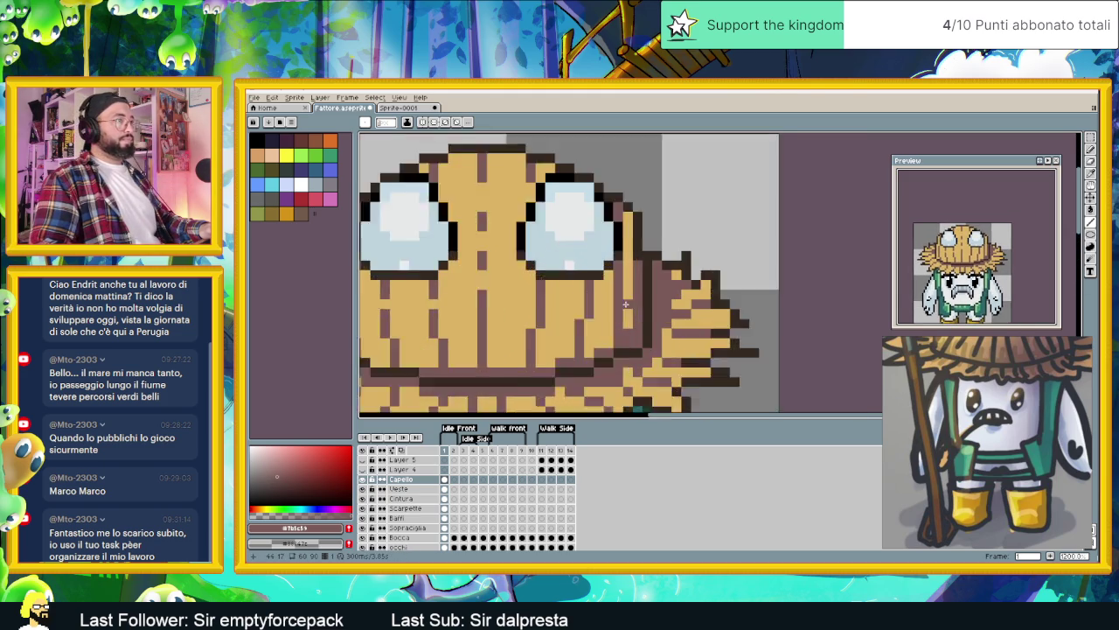
scroll(611, 333, "up", 1)
left_click(606, 319, "alt")
left_click_drag(615, 276, 616, 332)
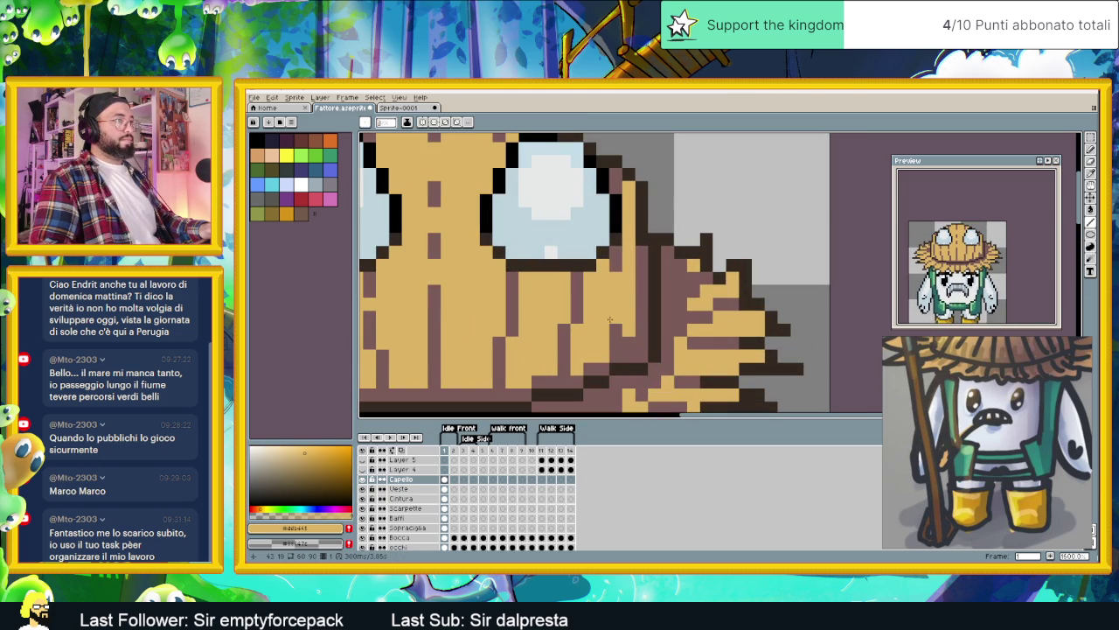
Step: Zoom around and shift the view slightly up and left to review the textured hat
key("alt")
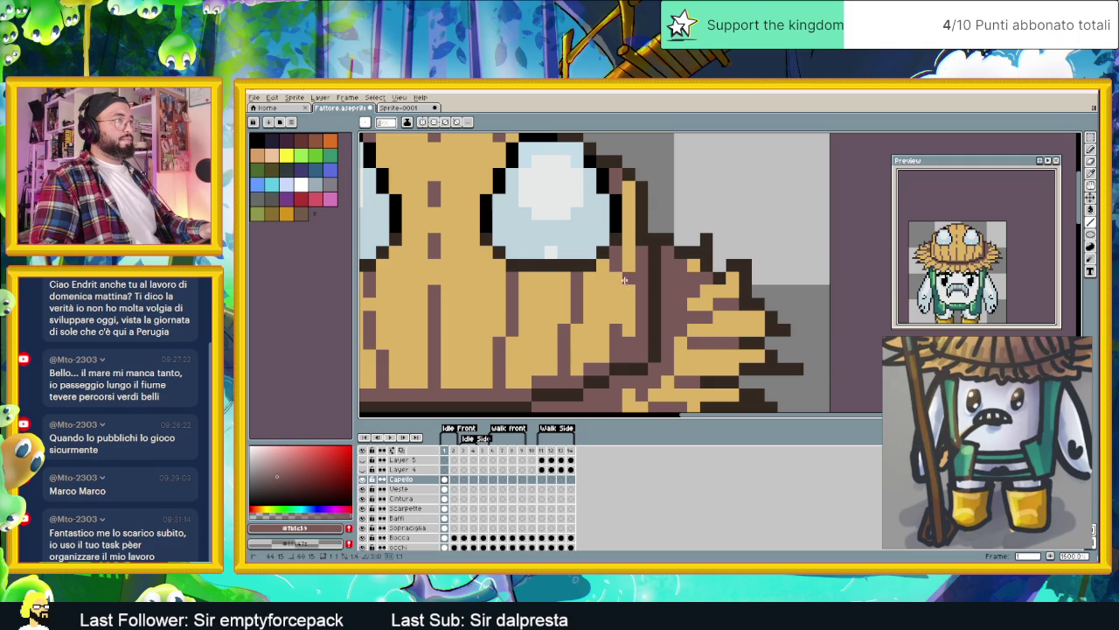
scroll(625, 280, "down", 3)
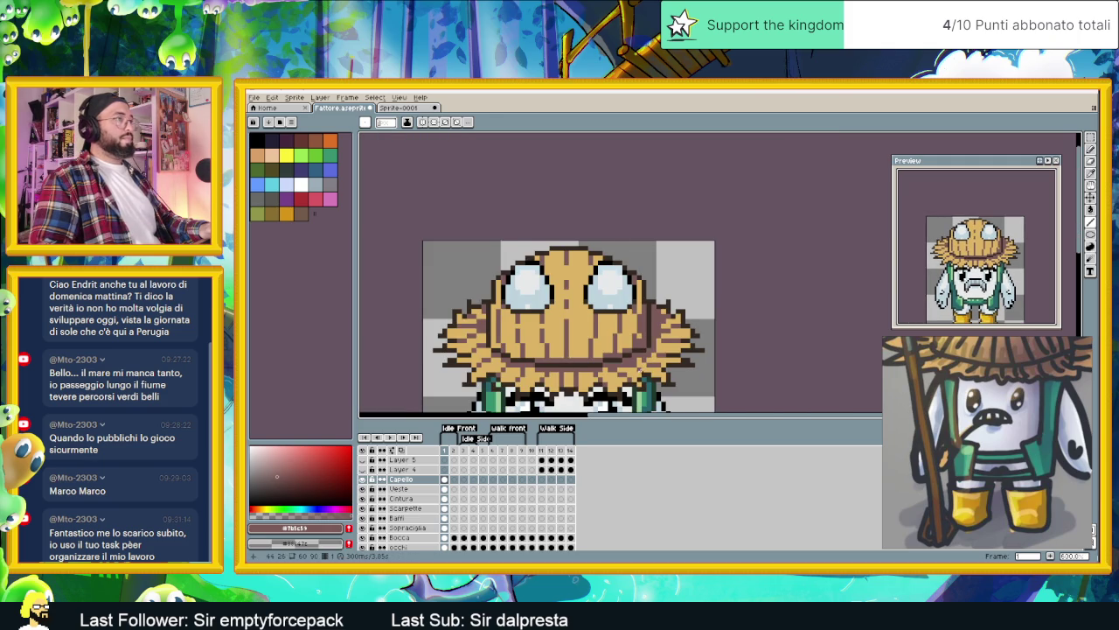
scroll(638, 374, "down", 1)
scroll(638, 375, "down", 1)
scroll(641, 380, "down", 1)
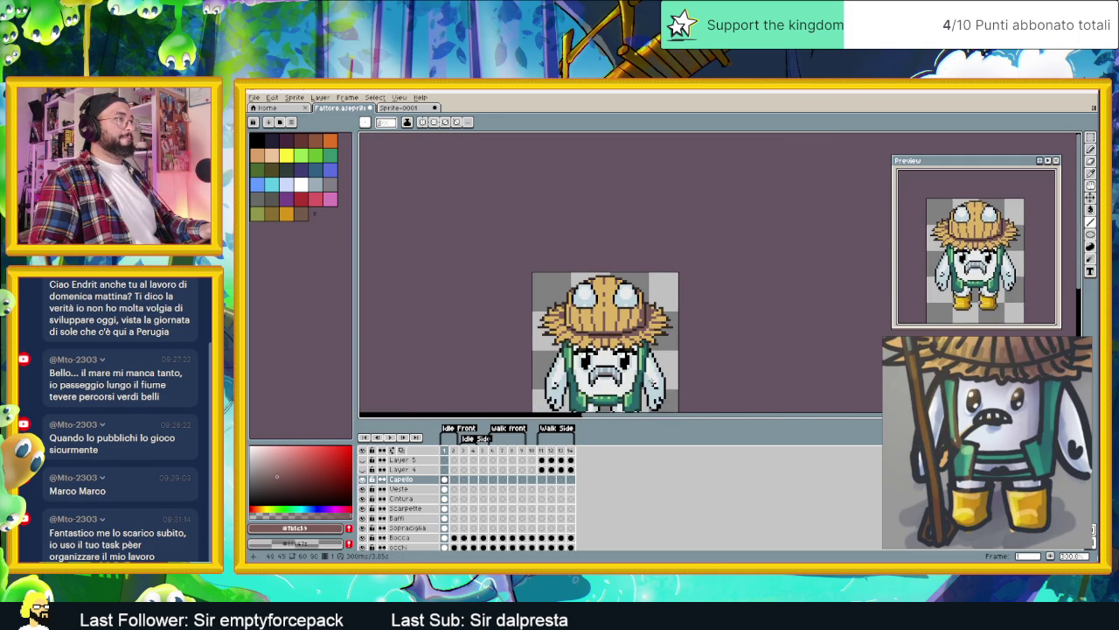
scroll(595, 326, "down", 1)
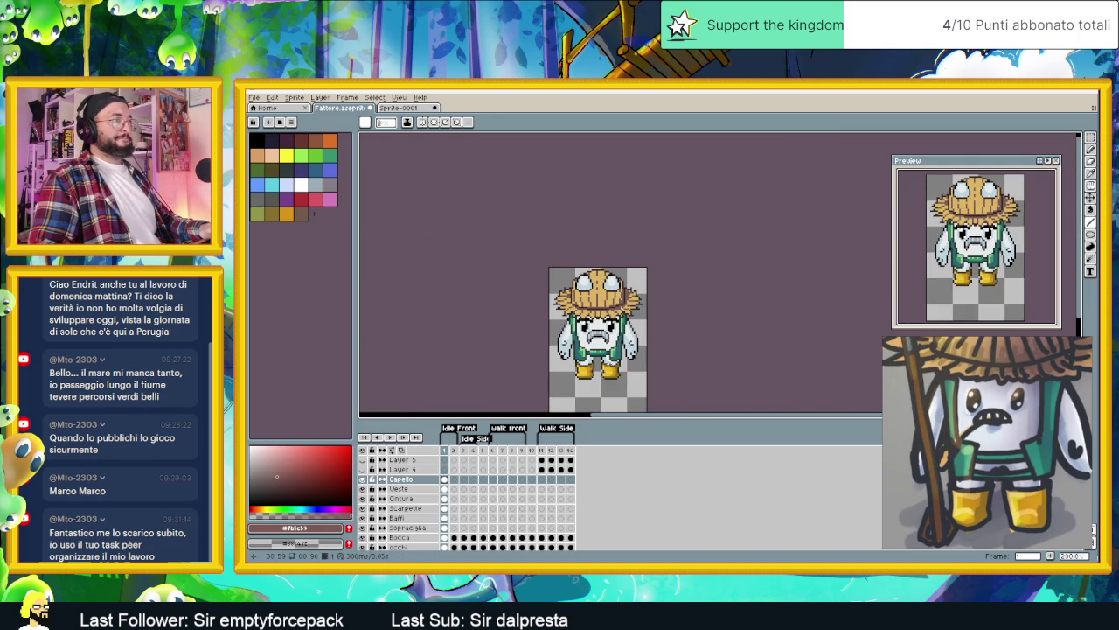
scroll(595, 325, "up", 2)
scroll(593, 311, "up", 1)
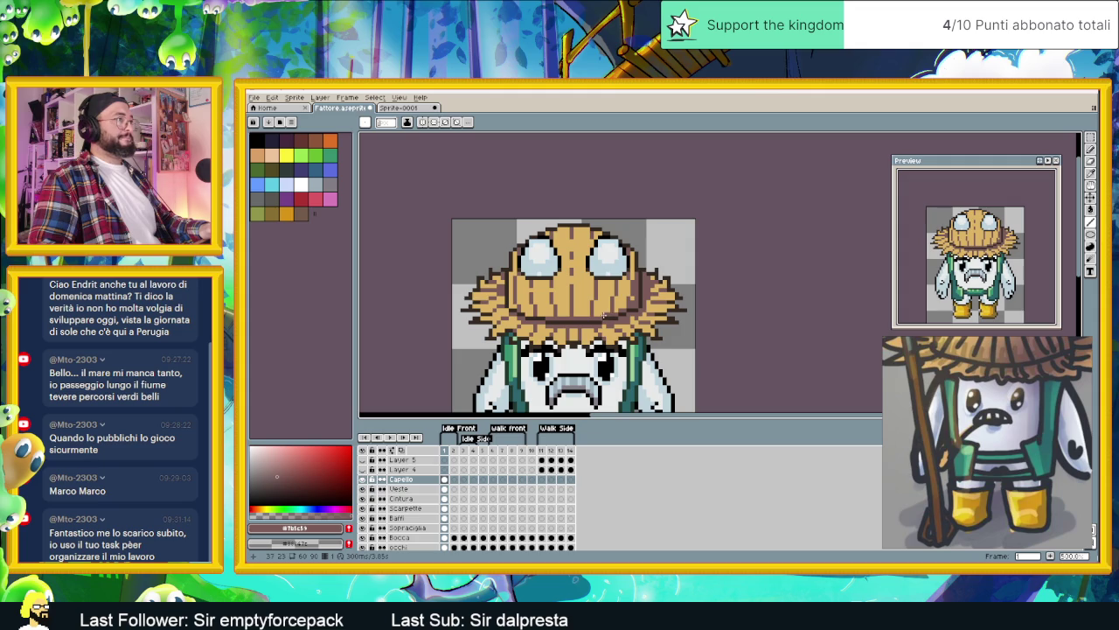
scroll(568, 293, "up", 2)
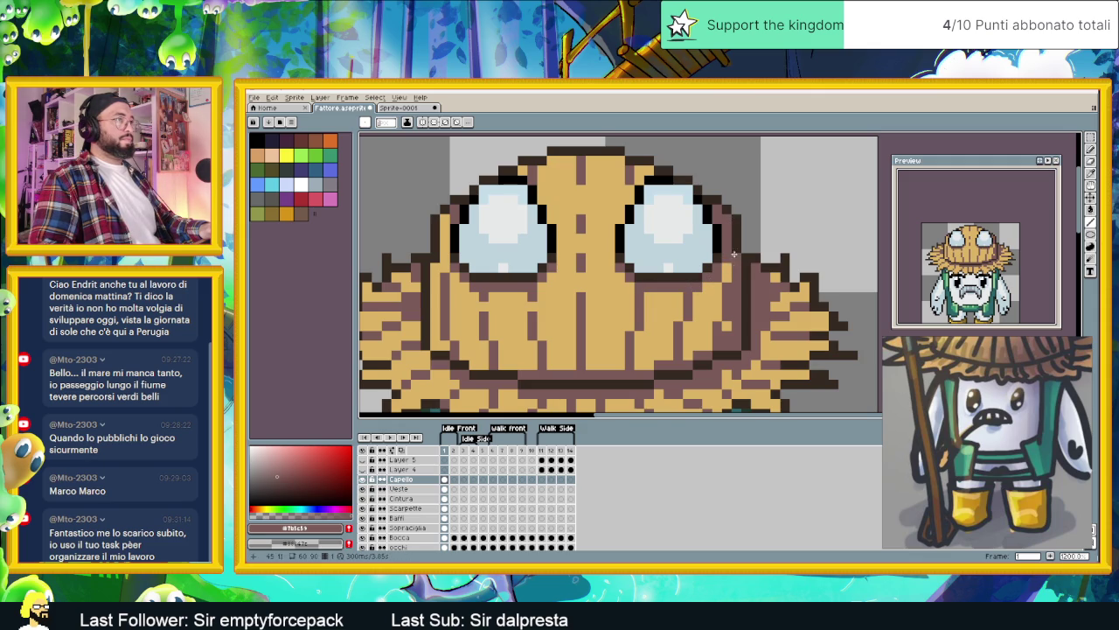
scroll(735, 297, "down", 1)
scroll(739, 315, "down", 1)
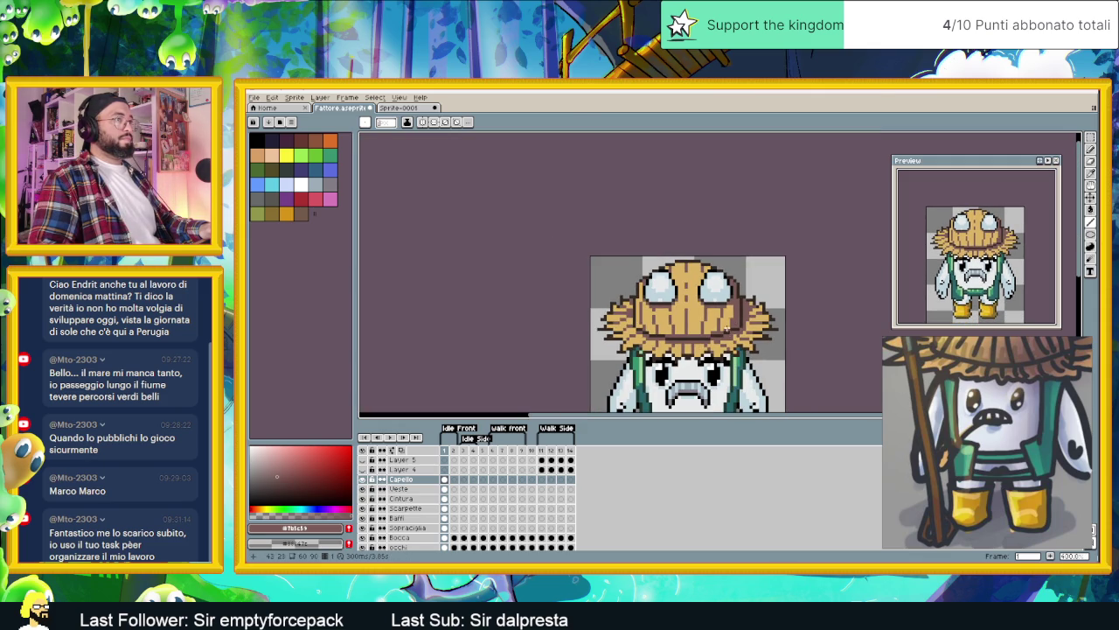
scroll(729, 326, "up", 1)
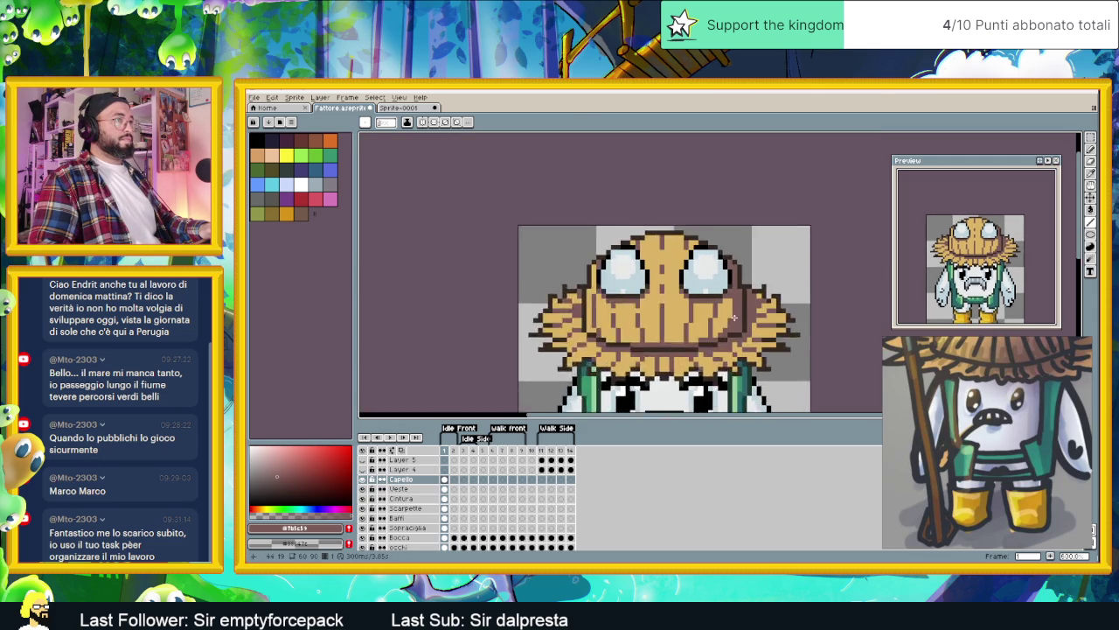
scroll(730, 295, "down", 1)
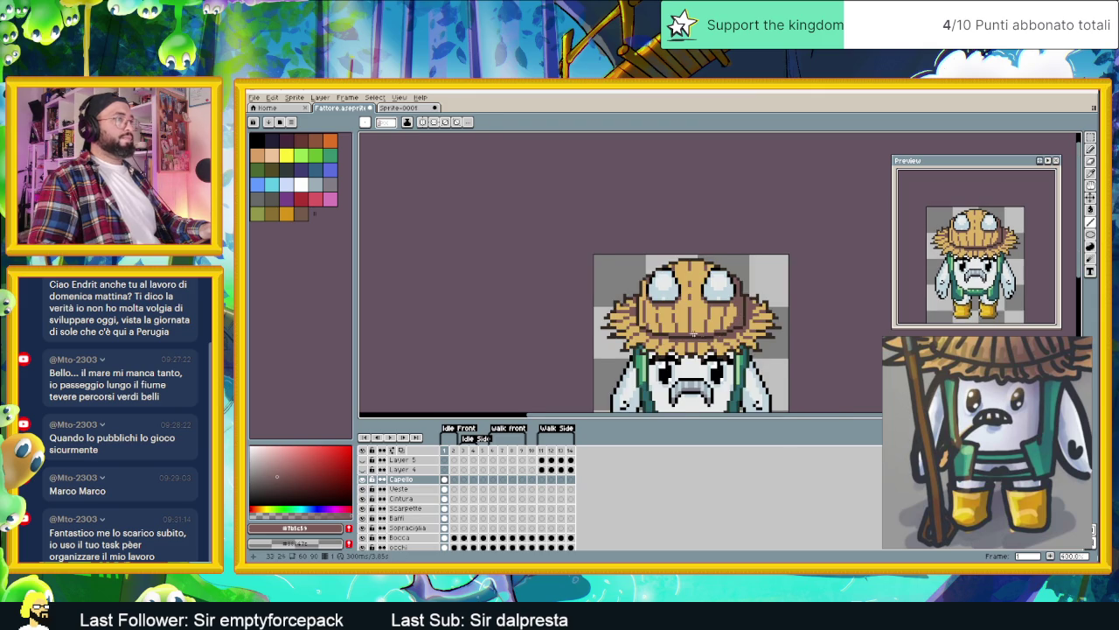
scroll(730, 329, "down", 1)
scroll(705, 329, "down", 1)
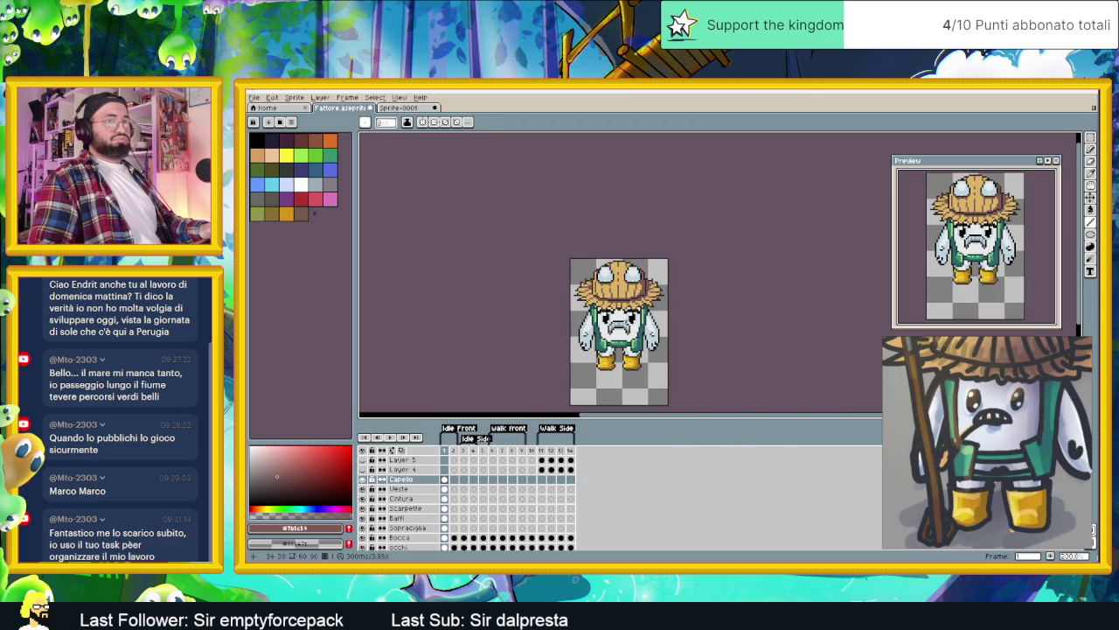
left_click_drag(630, 332, 617, 321)
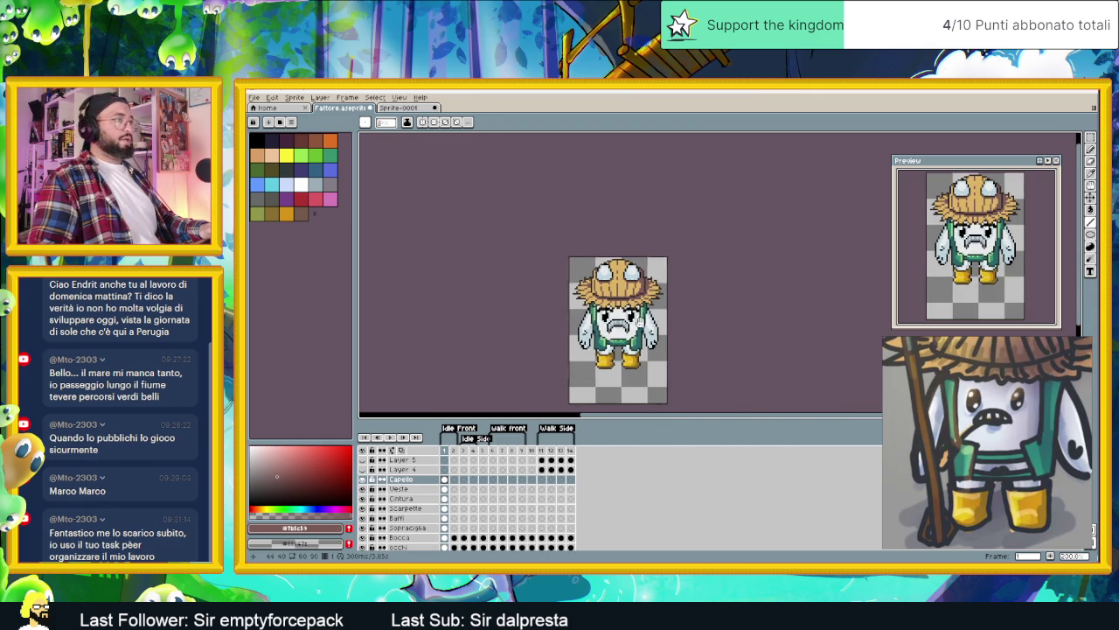
Step: Eyedrop the light straw yellow from the Sprite-0001 hat, then return to the Fattore sprite
left_click(409, 106)
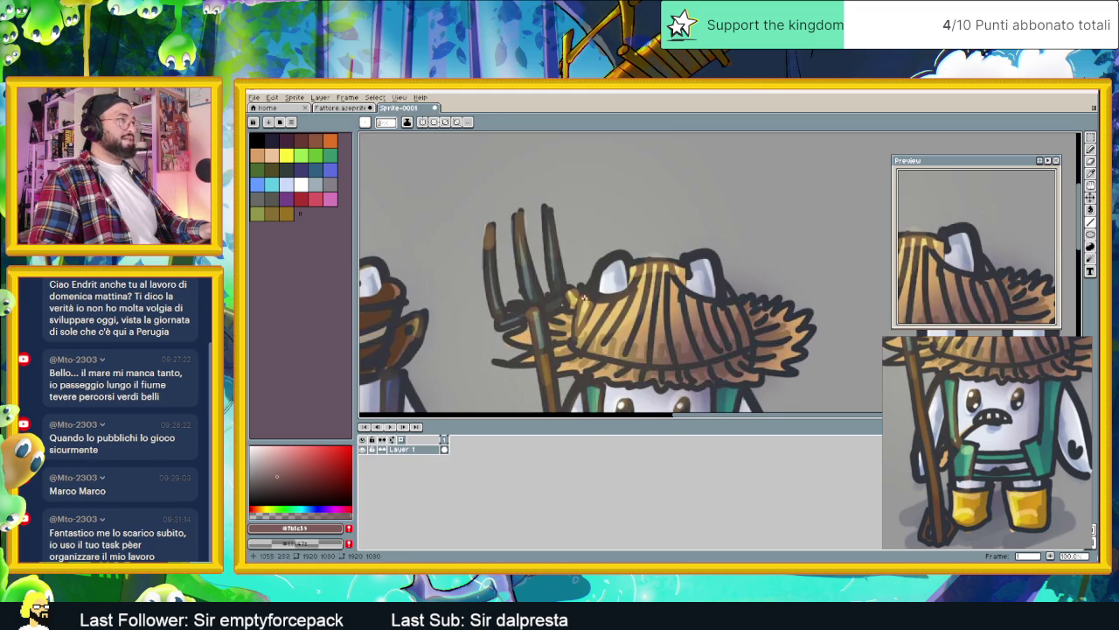
scroll(722, 363, "up", 1)
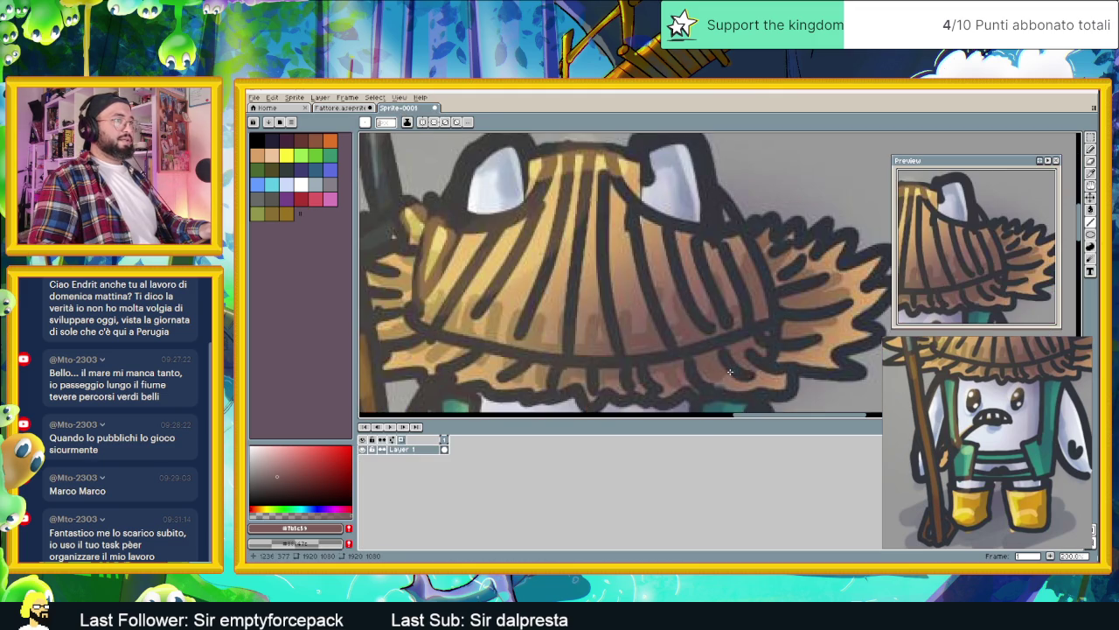
key("i")
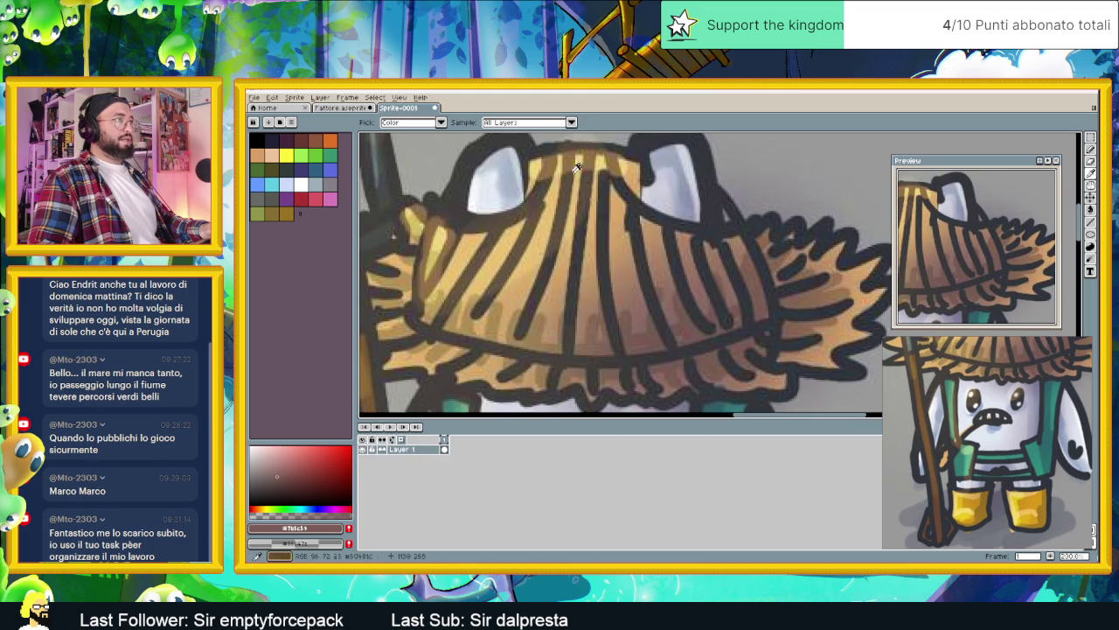
left_click(541, 158)
key("b")
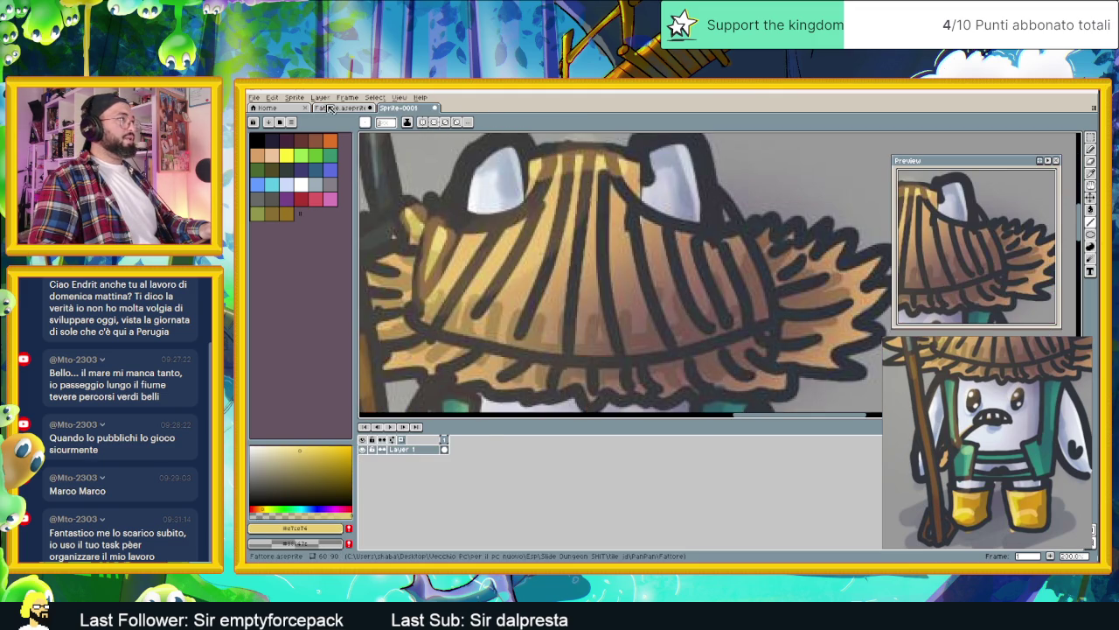
key("ctrl+shift+Tab")
scroll(578, 250, "up", 1)
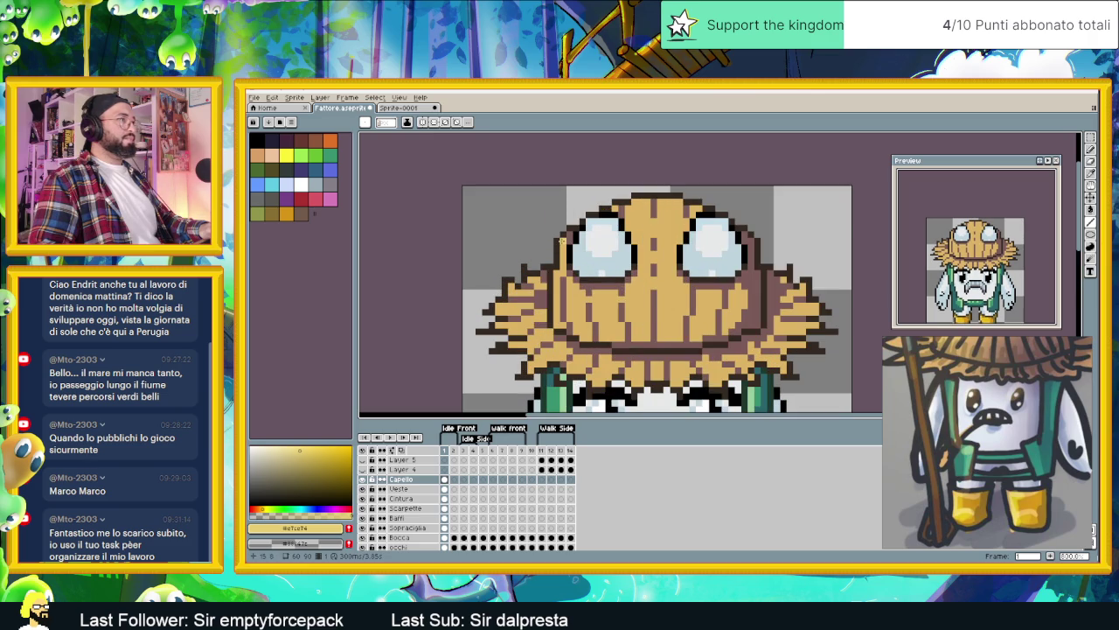
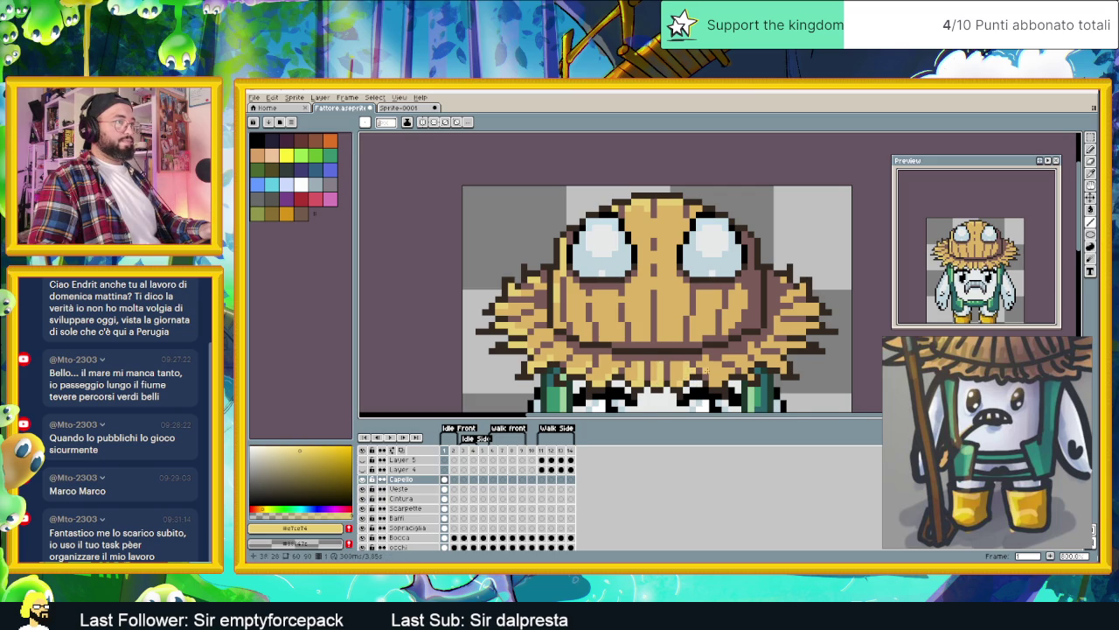
Step: Zoom in and out on the farmer to inspect the straw hat
scroll(721, 376, "down", 1)
scroll(725, 376, "up", 1)
scroll(683, 362, "up", 1)
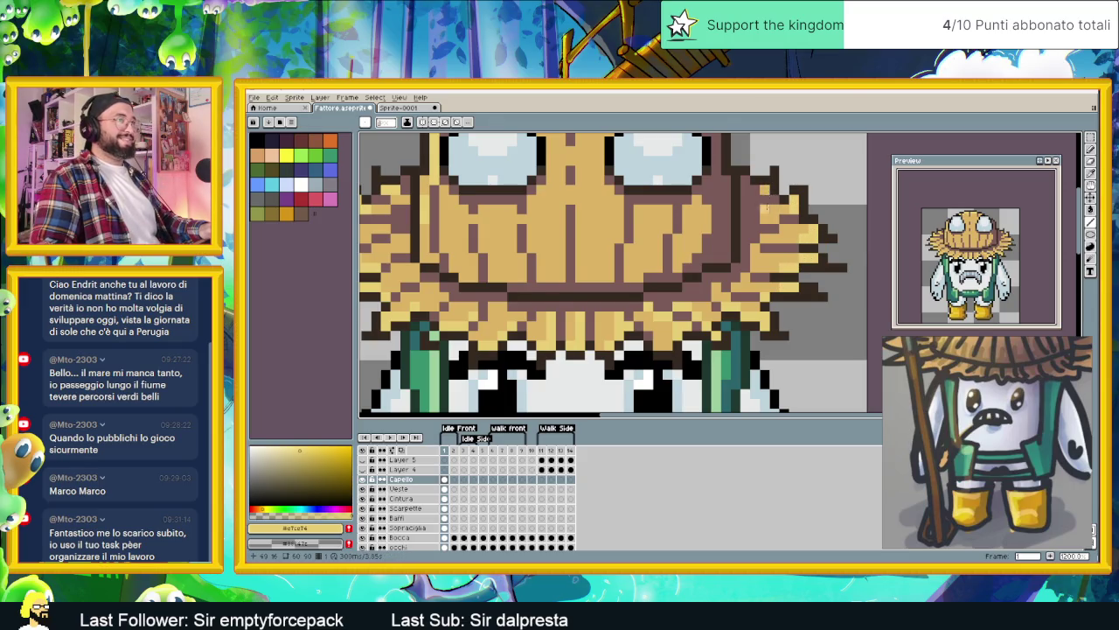
scroll(769, 189, "down", 3)
scroll(661, 270, "up", 3)
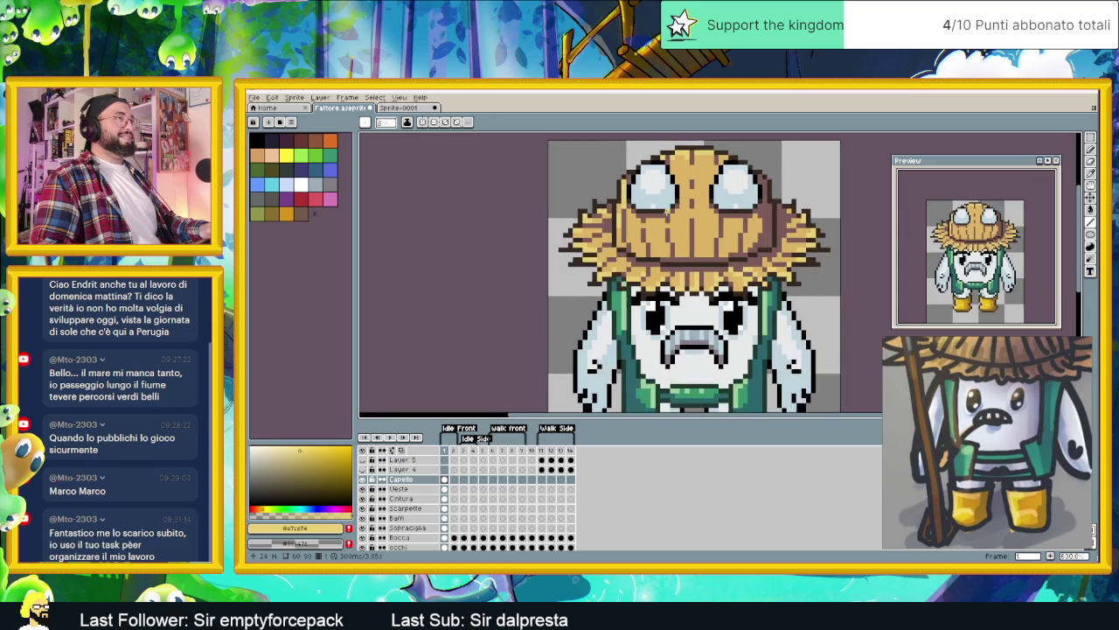
scroll(630, 263, "up", 1)
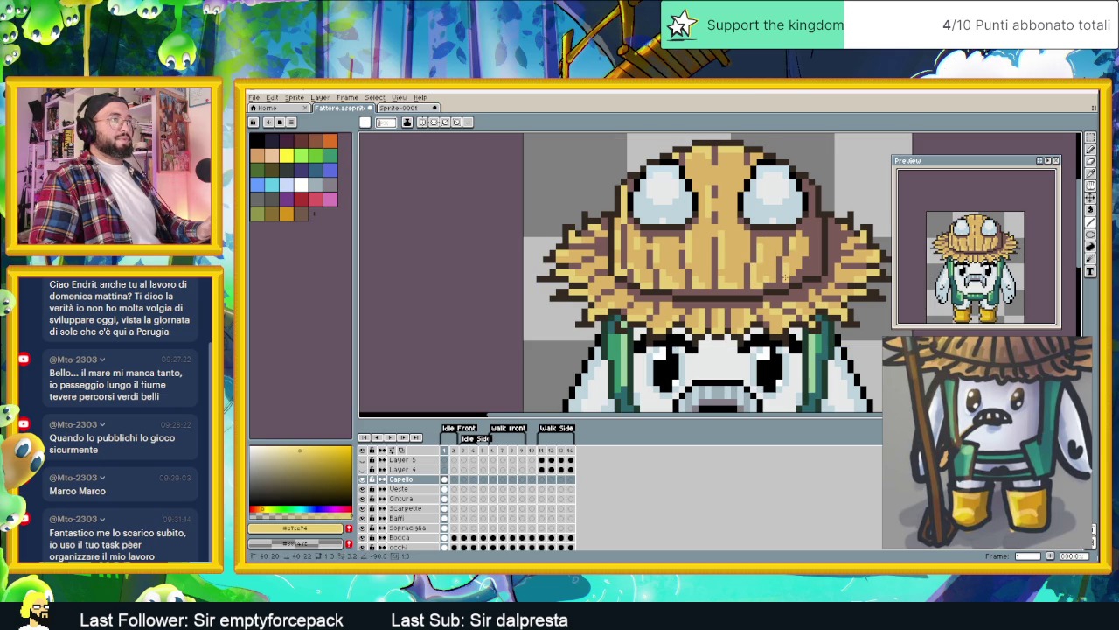
scroll(785, 265, "down", 1)
scroll(785, 265, "down", 1)
scroll(785, 265, "up", 1)
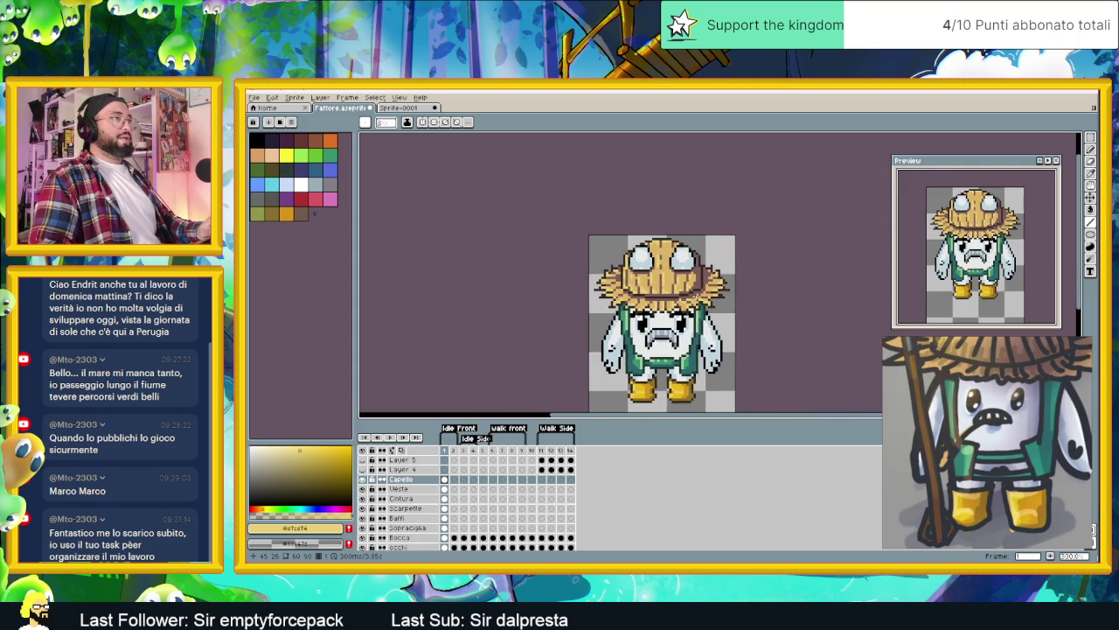
scroll(785, 265, "up", 1)
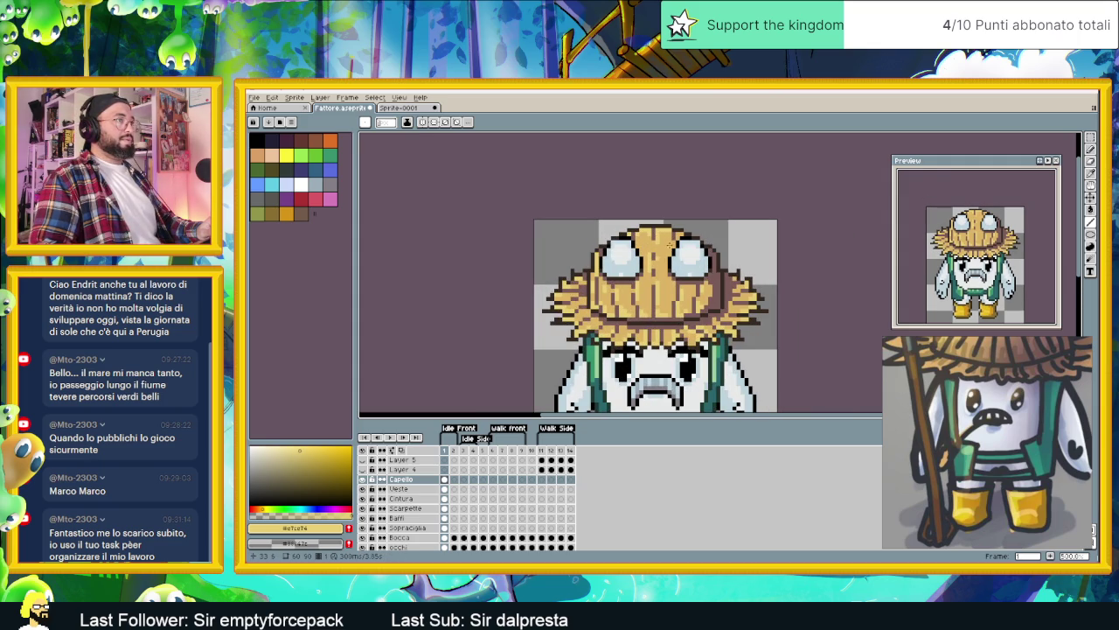
scroll(664, 301, "down", 1)
scroll(664, 301, "down", 1)
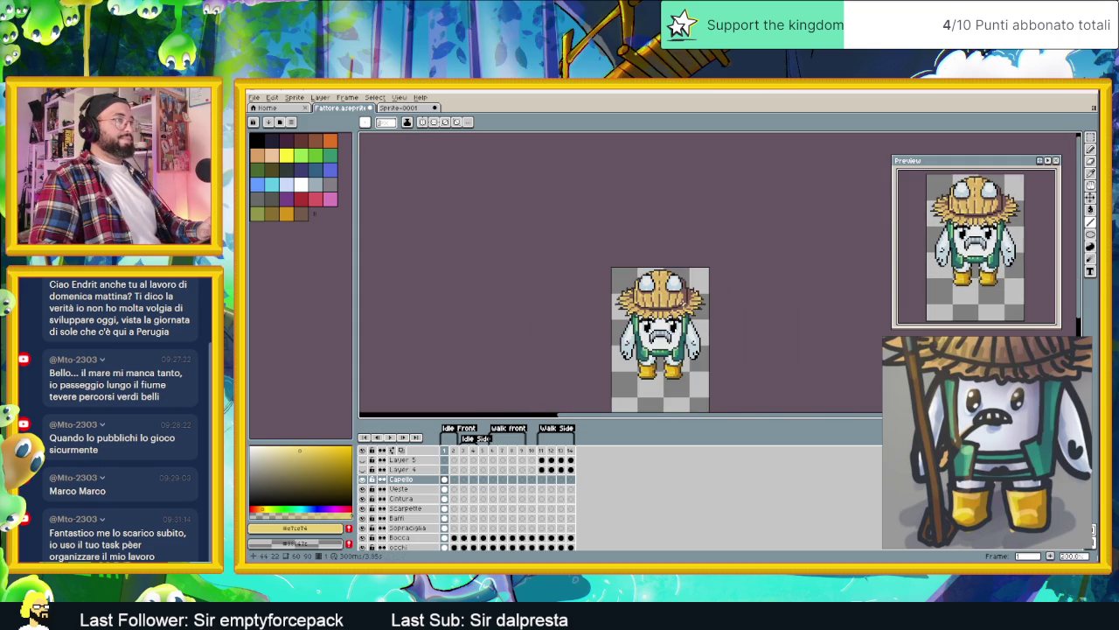
Step: Save Fattore.aseprite and reframe the view around the sprite
key("ctrl+s")
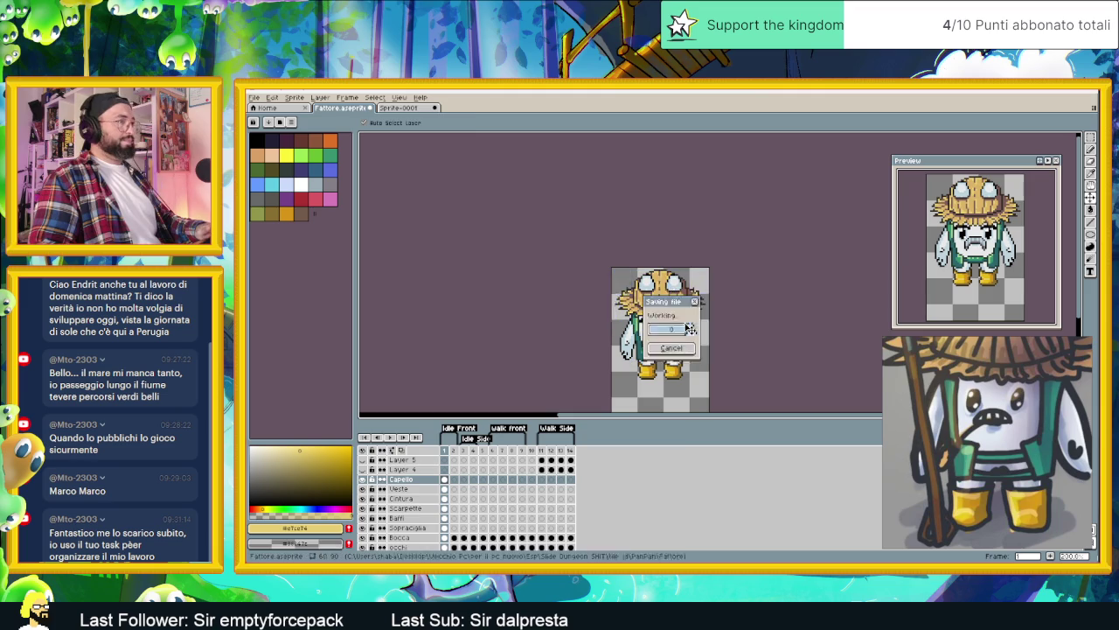
scroll(690, 337, "down", 1)
left_click_drag(727, 335, 674, 312)
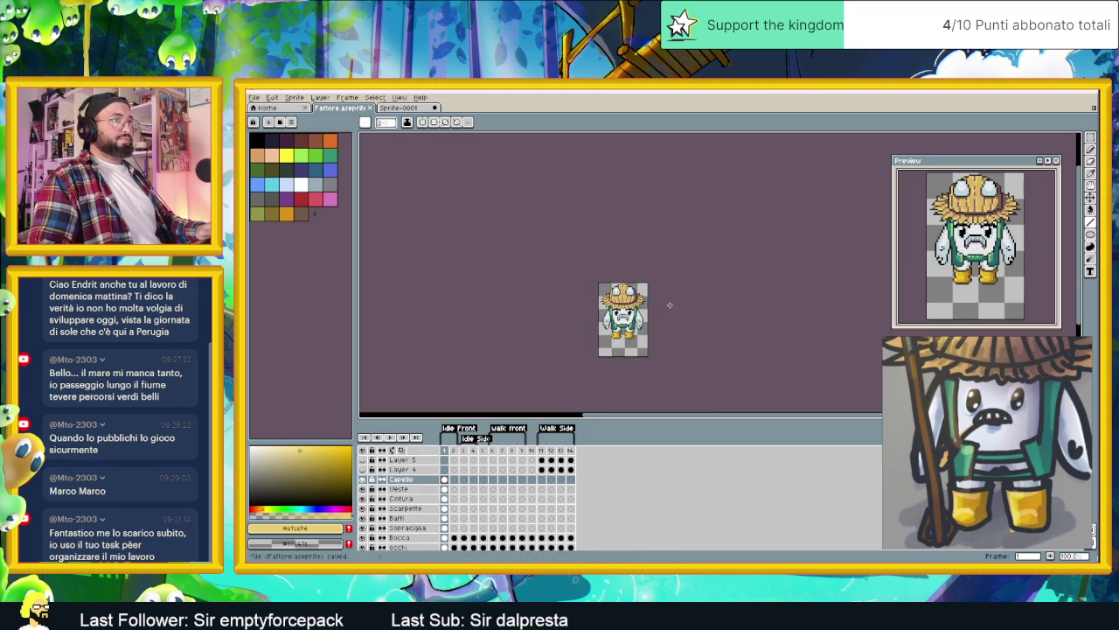
scroll(624, 321, "up", 1)
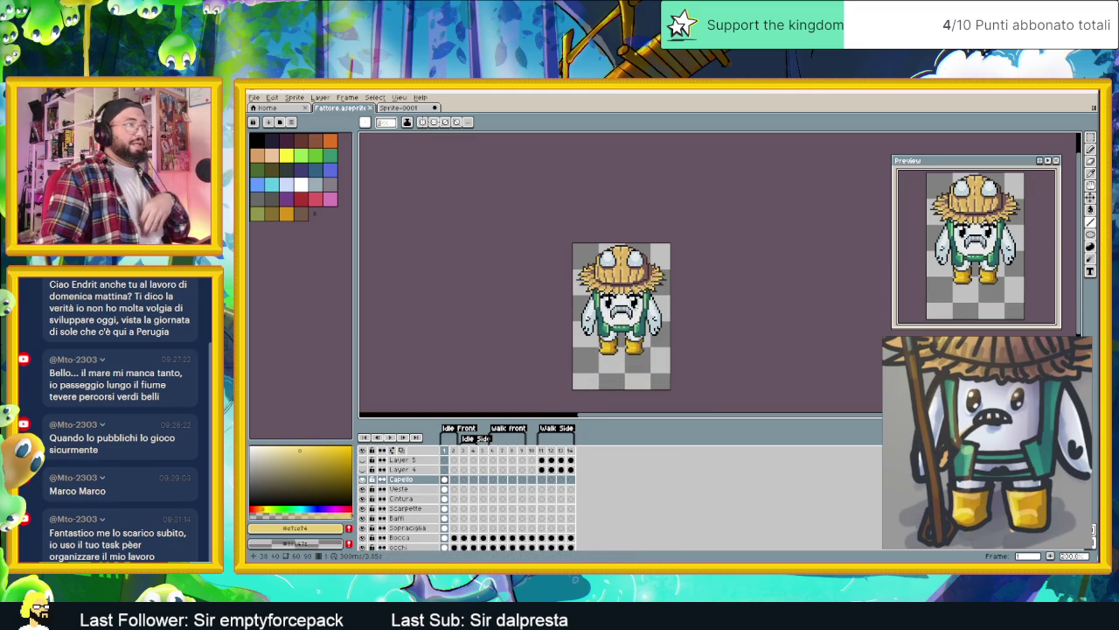
scroll(641, 300, "up", 1)
scroll(640, 298, "up", 1)
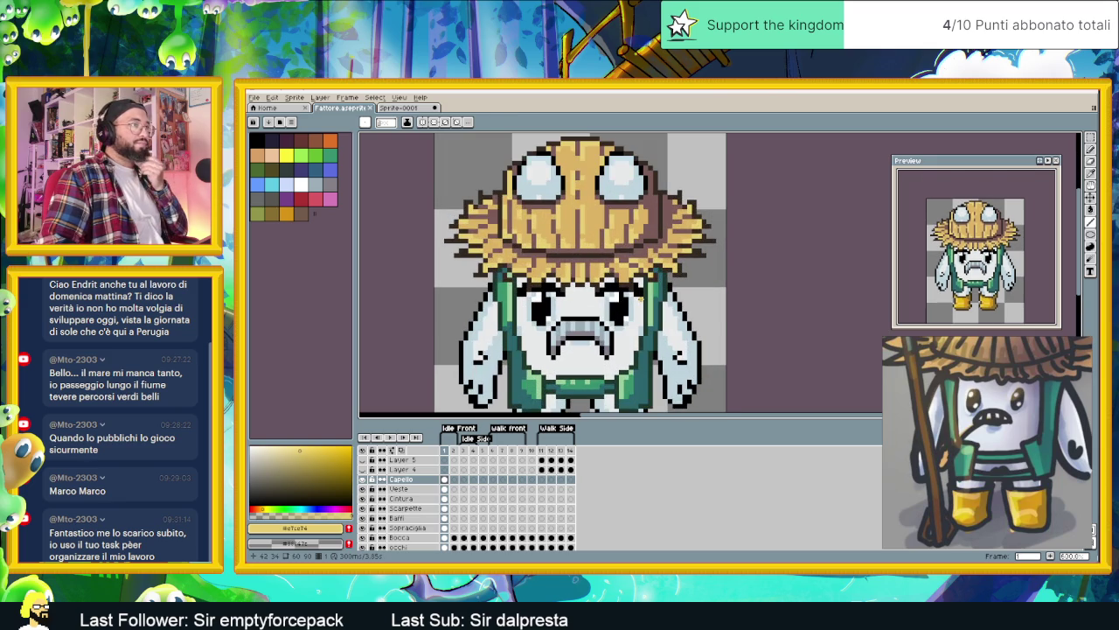
scroll(640, 300, "down", 1)
scroll(638, 304, "down", 1)
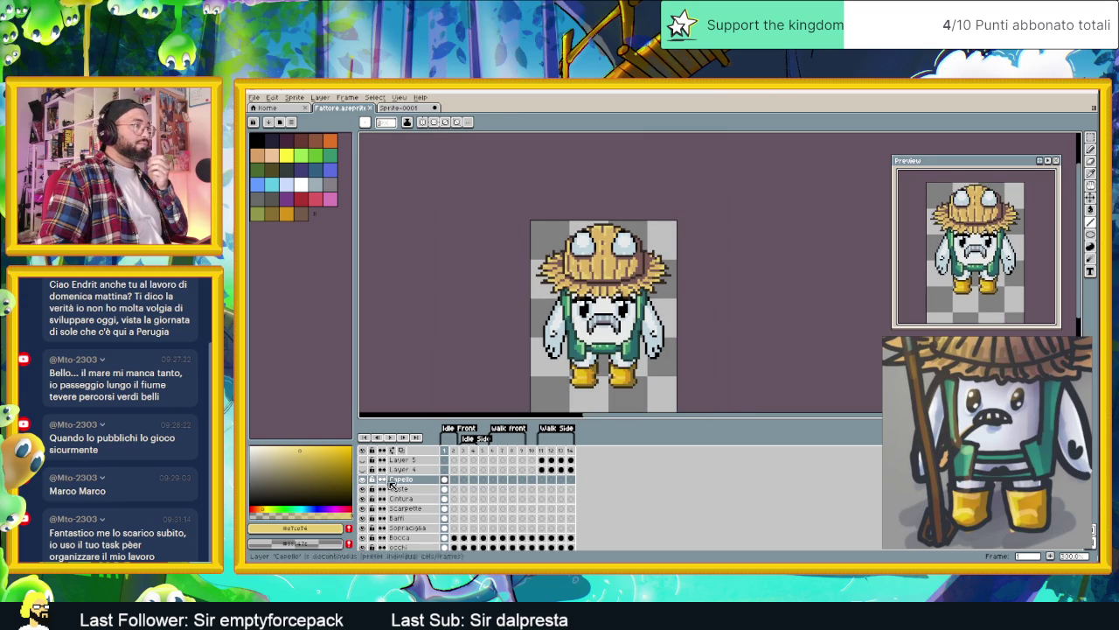
Step: Insert a new layer just above Veste and rename it 'Spiga'
left_click(417, 490)
right_click(418, 495)
mouse_move(434, 498)
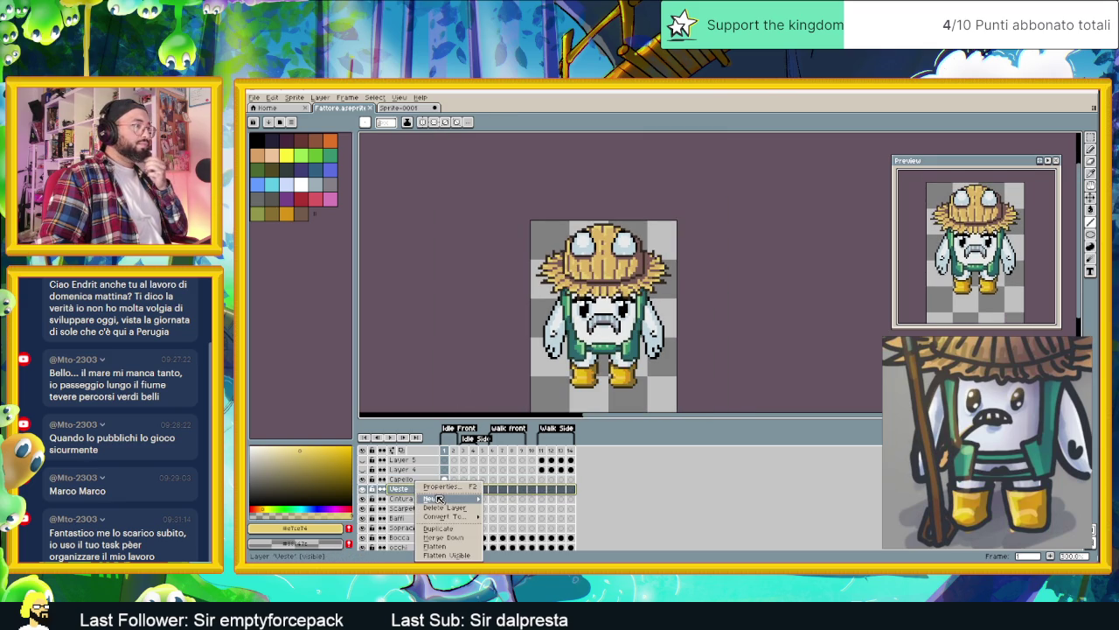
left_click(510, 498)
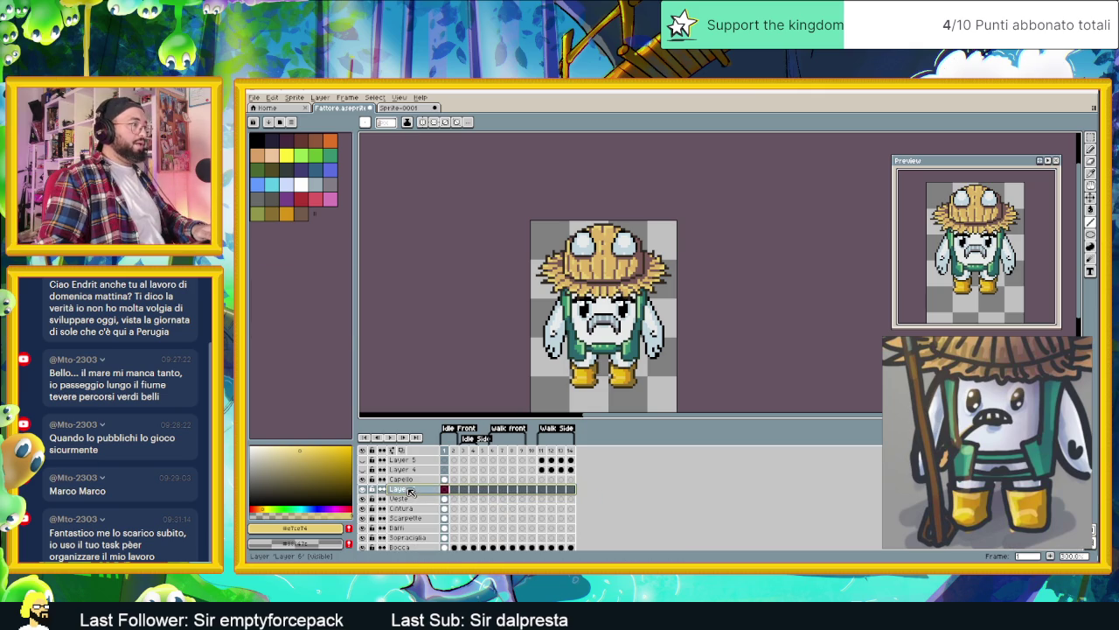
double_click(409, 491)
type("Spiga")
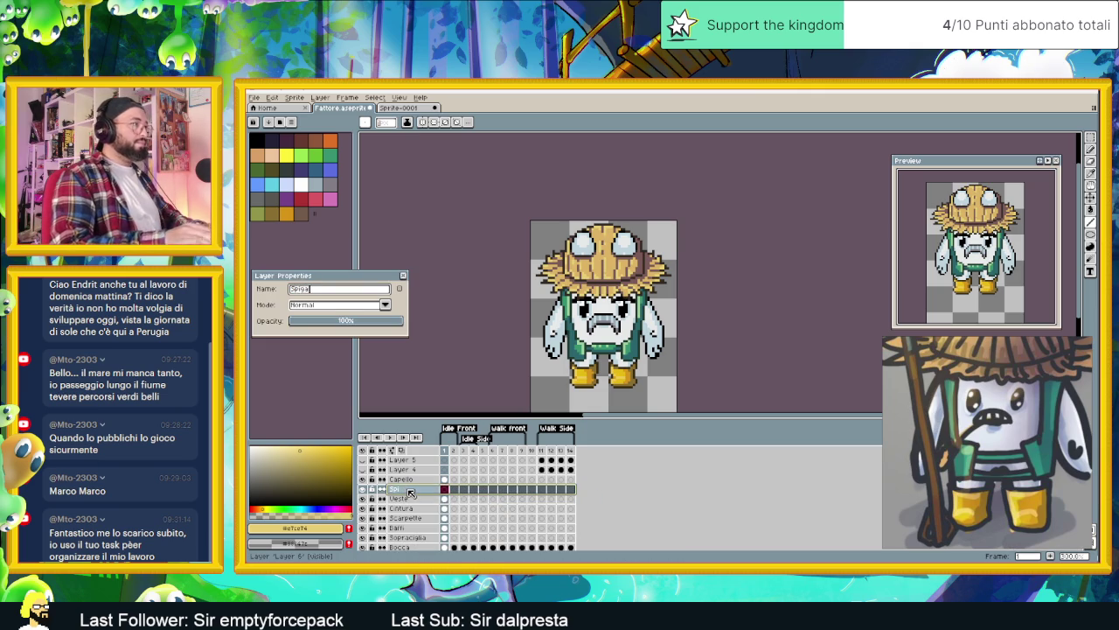
key("Return")
scroll(616, 301, "up", 1)
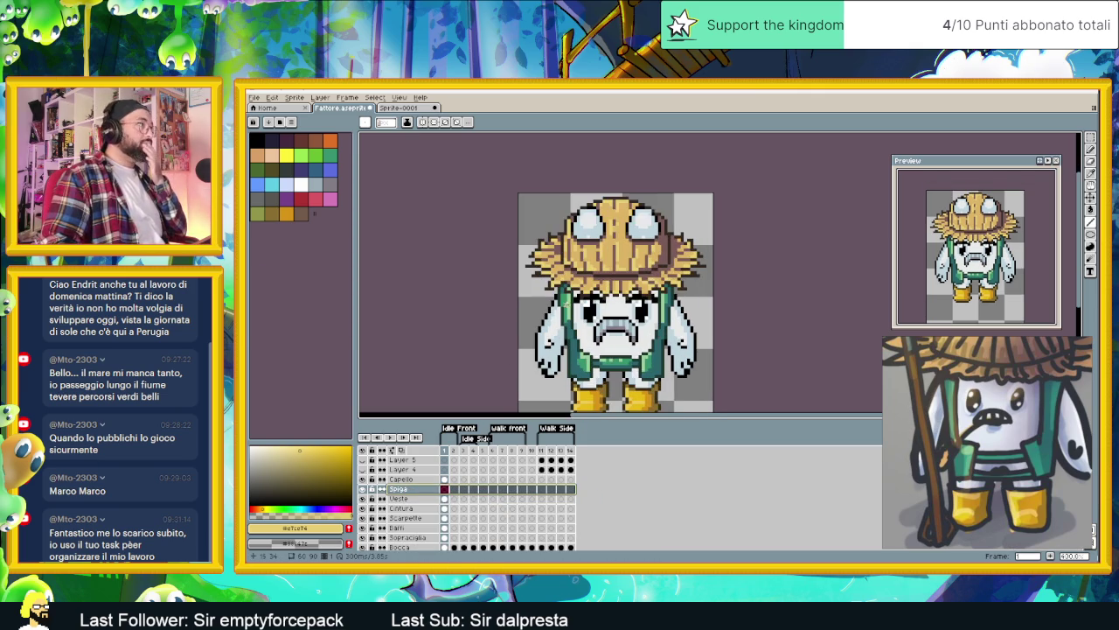
scroll(616, 318, "up", 1)
scroll(608, 320, "up", 1)
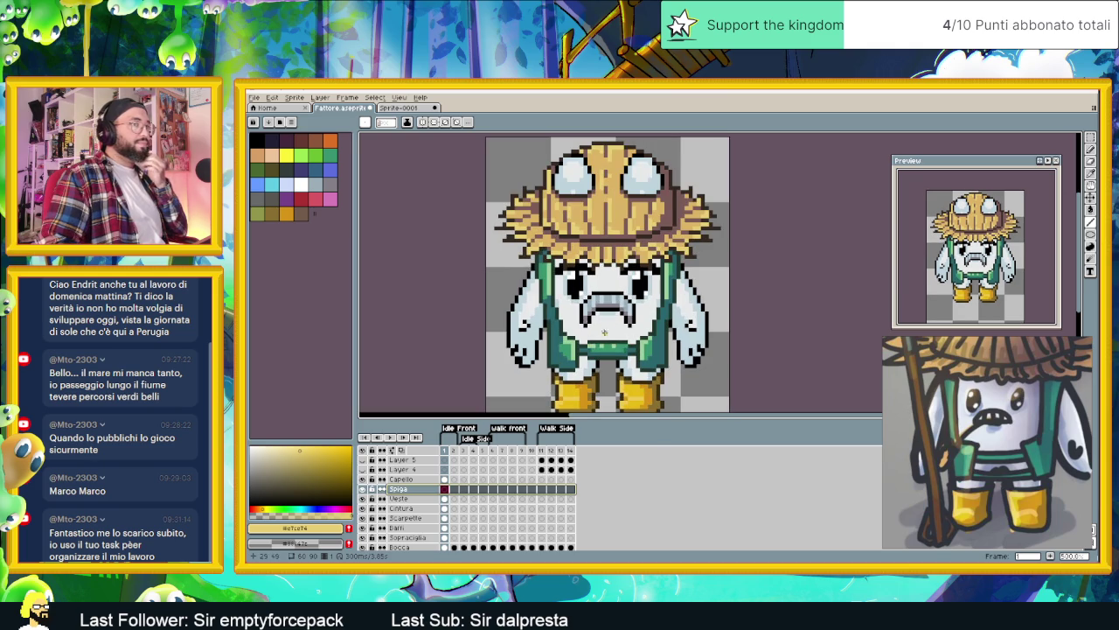
Step: Pick golden tan colours from the palette and sample the straw-hat tones on the canvas
left_click(301, 140)
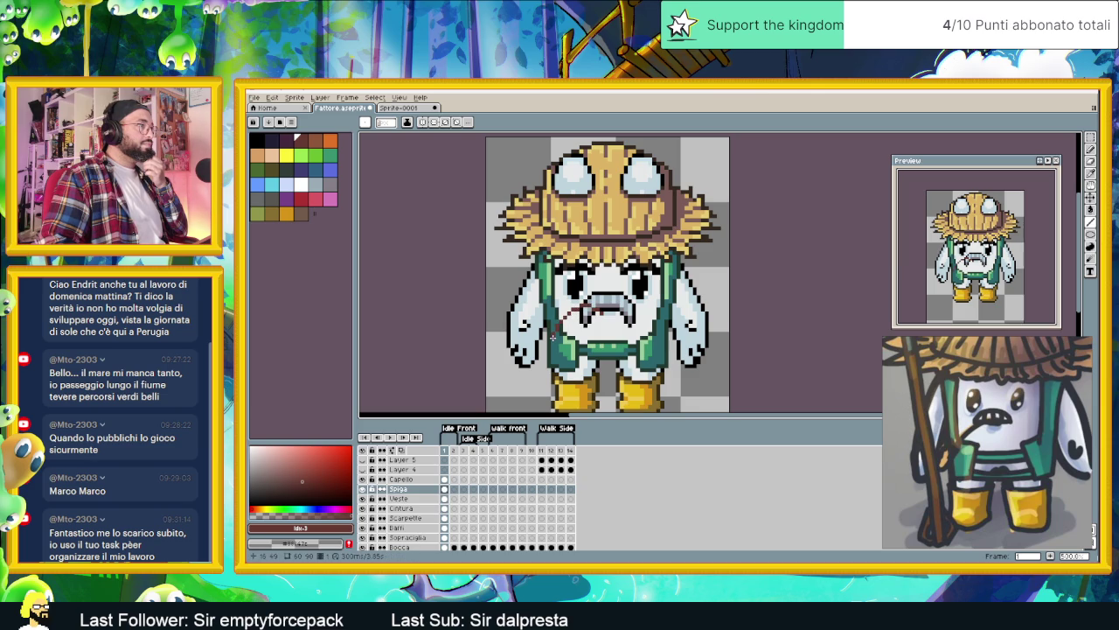
scroll(553, 334, "up", 1)
scroll(553, 335, "up", 1)
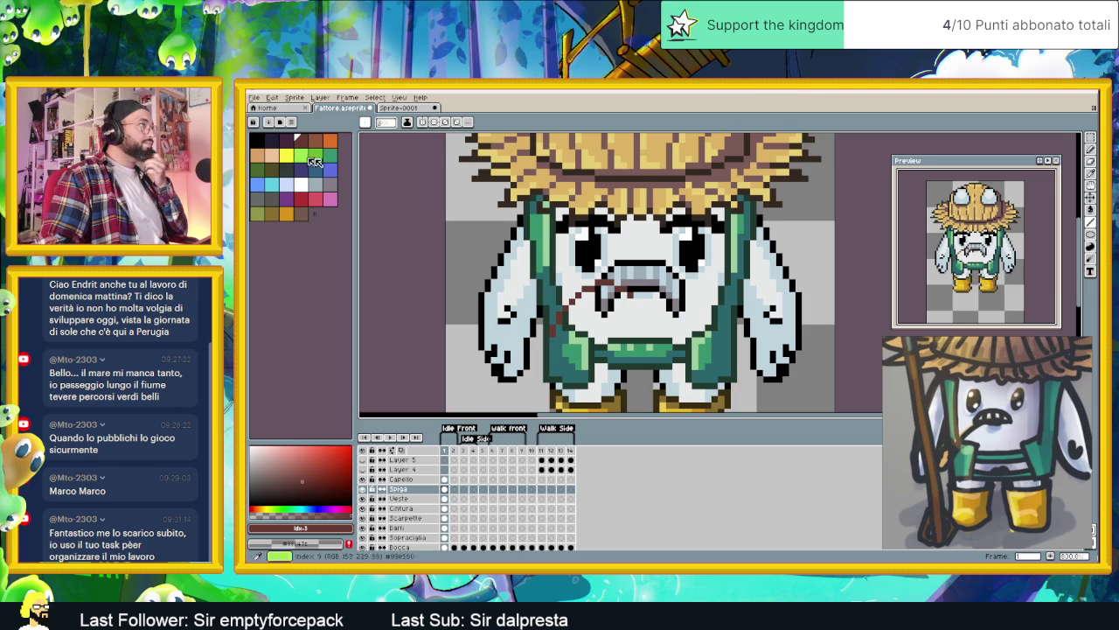
left_click(551, 163, "alt")
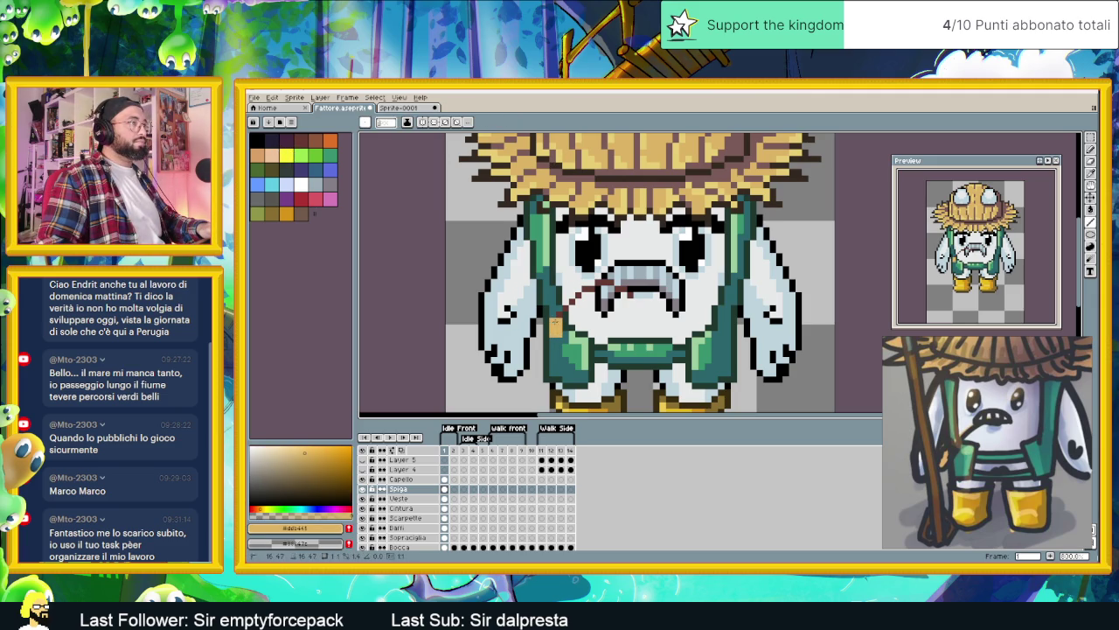
key("i")
left_click(596, 199)
key("b")
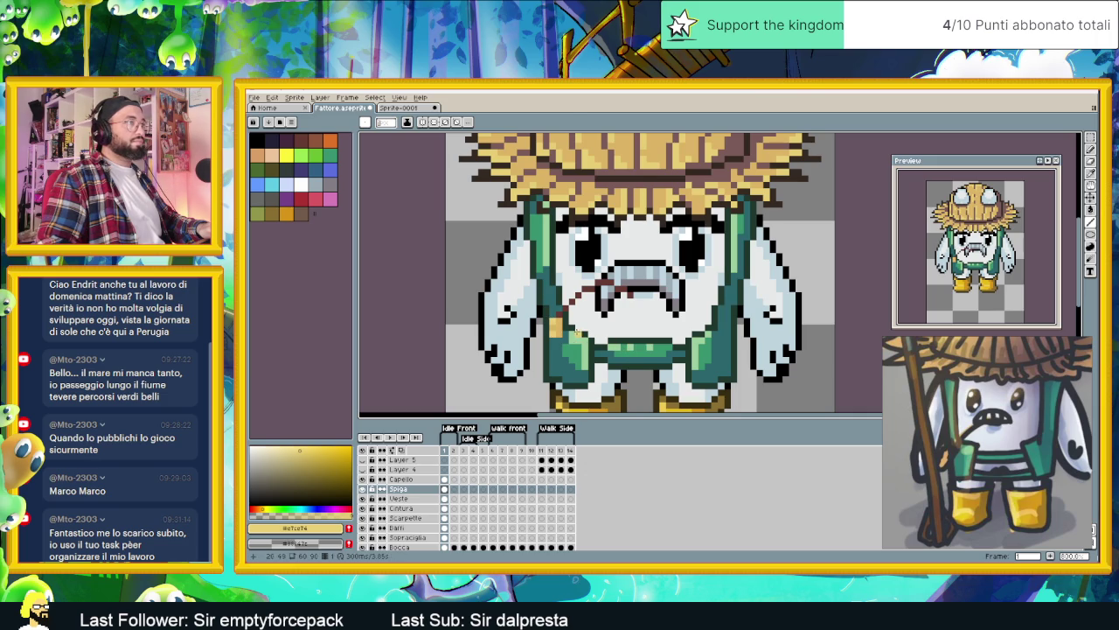
key("i")
left_click(565, 306)
key("b")
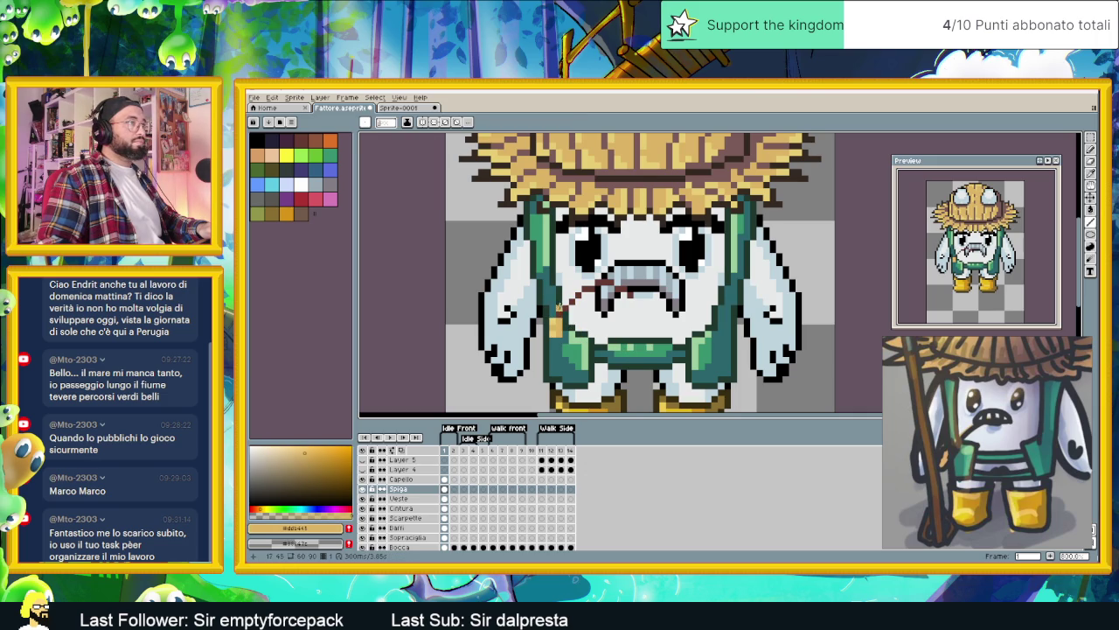
Step: Sample a dark brown and draw the stalk diagonally down-left from the mouth
key("i")
left_click(559, 306)
key("b")
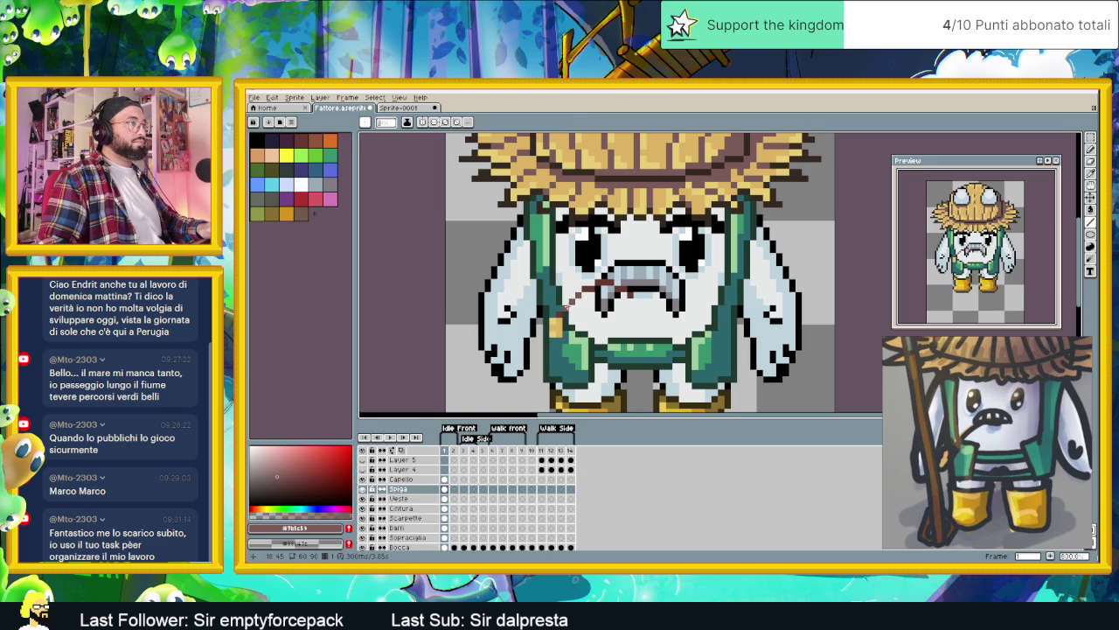
key("i")
left_click(567, 306)
key("b")
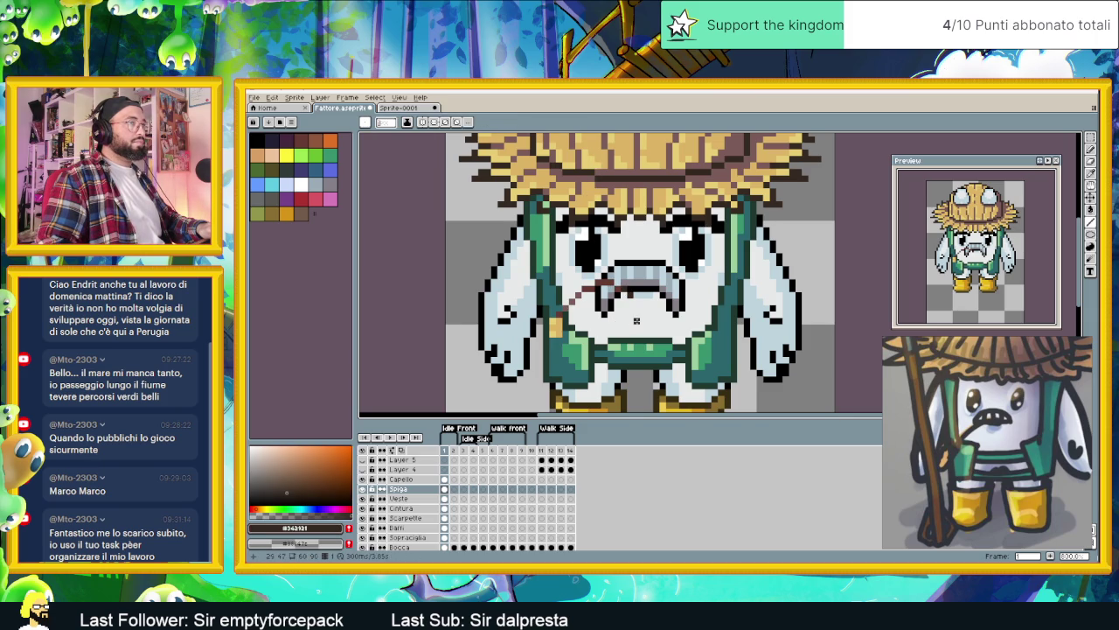
scroll(637, 321, "down", 1)
scroll(612, 275, "up", 2)
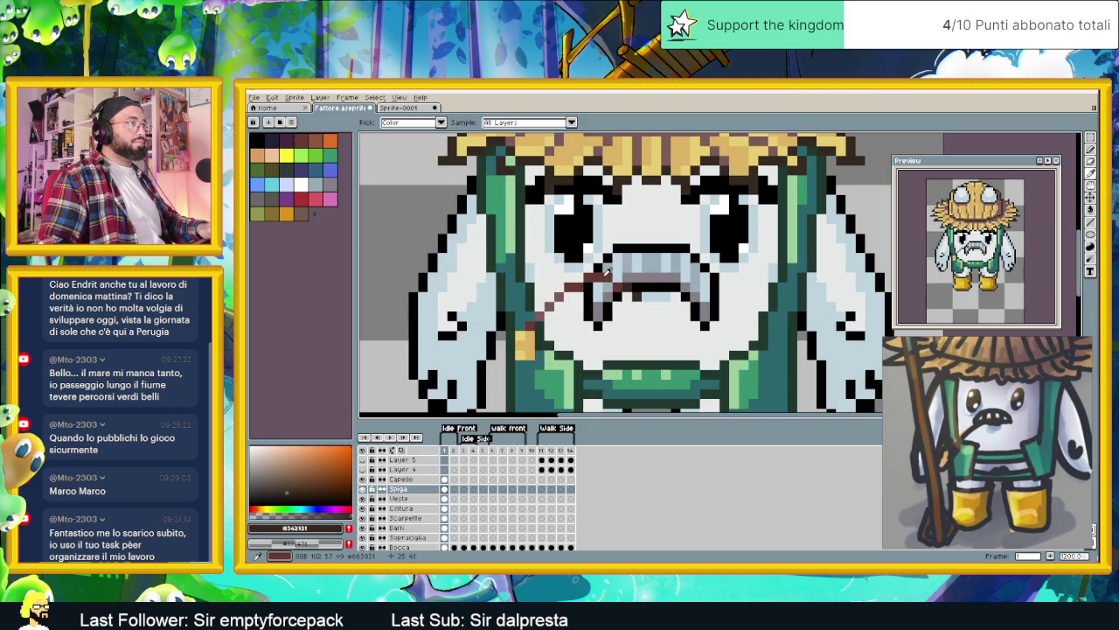
left_click(608, 273, "alt")
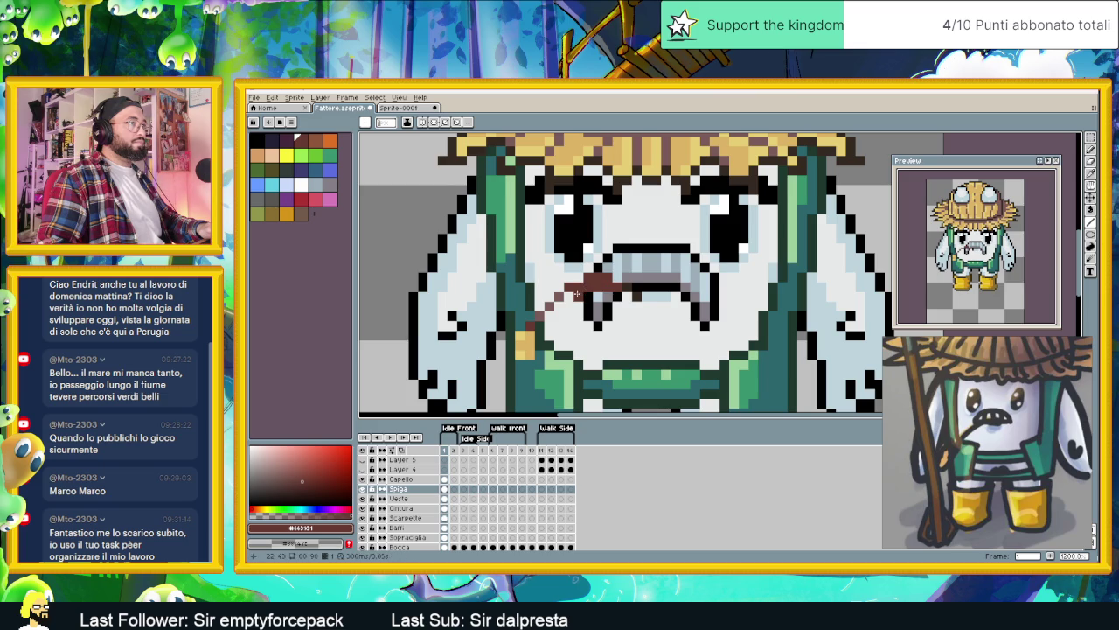
left_click_drag(577, 294, 541, 326)
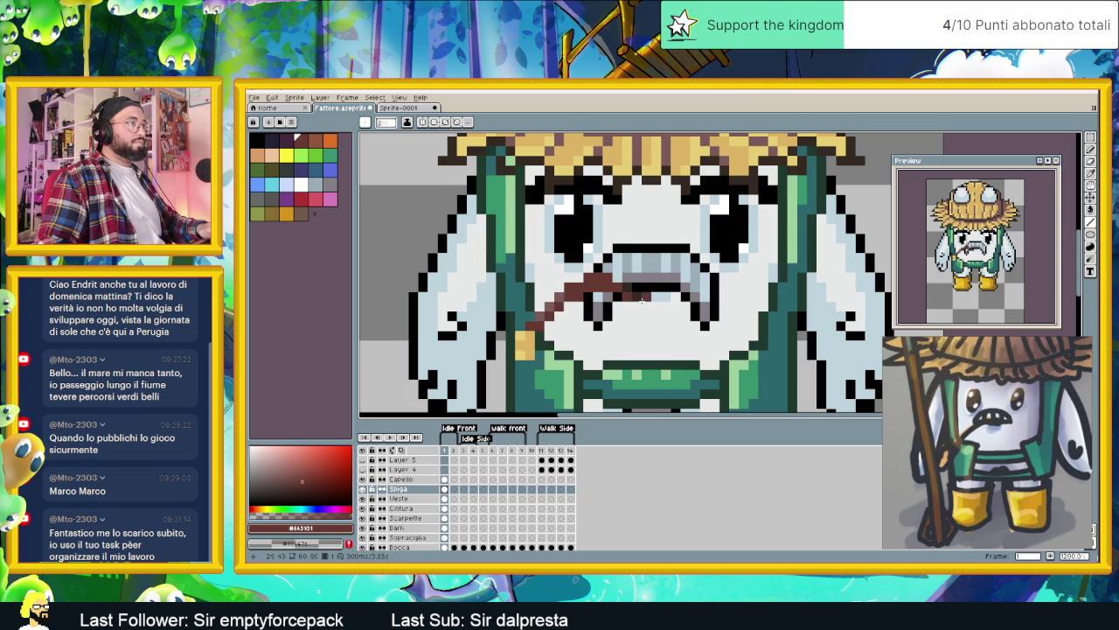
key("alt")
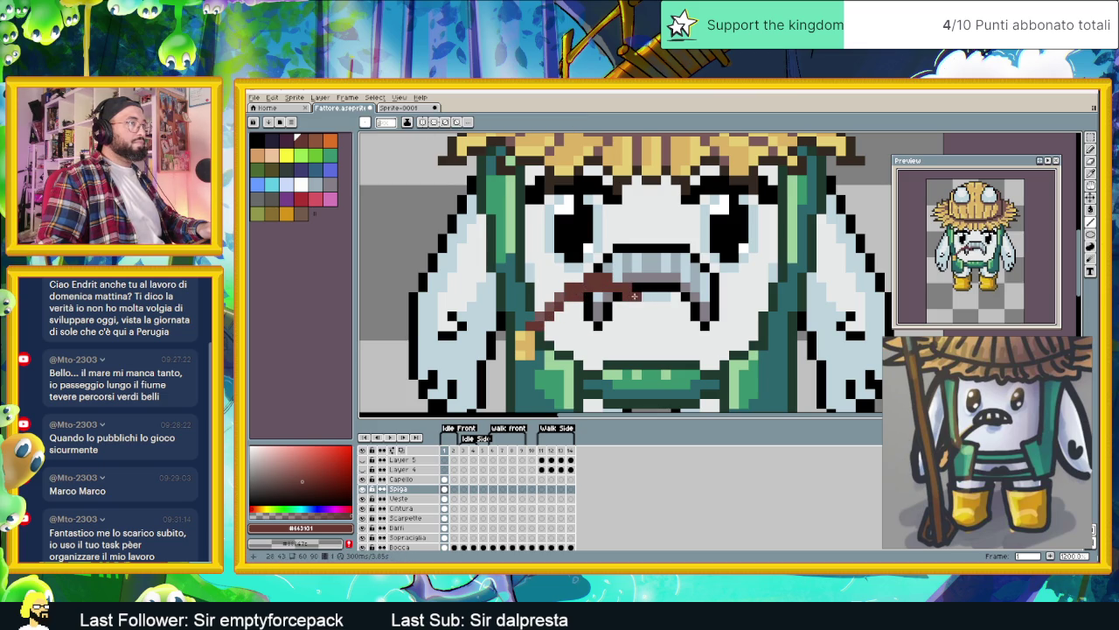
scroll(625, 296, "down", 1)
Step: Paint the stalk's tip with golden and light-yellow pixels sampled from the stalk
scroll(616, 300, "down", 1)
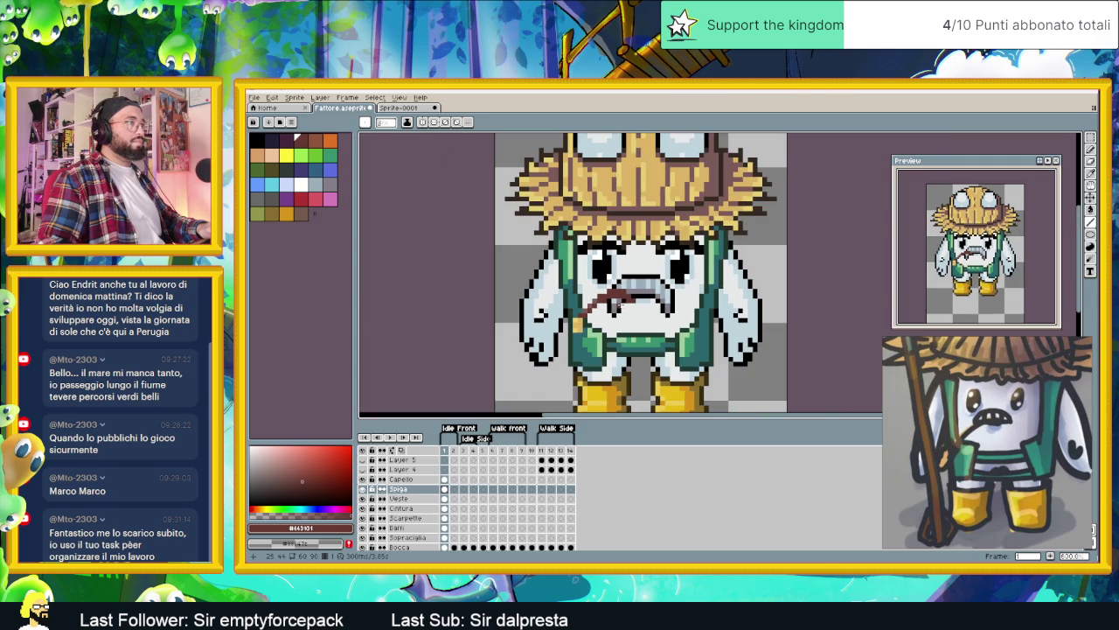
scroll(604, 322, "up", 1)
scroll(587, 322, "up", 1)
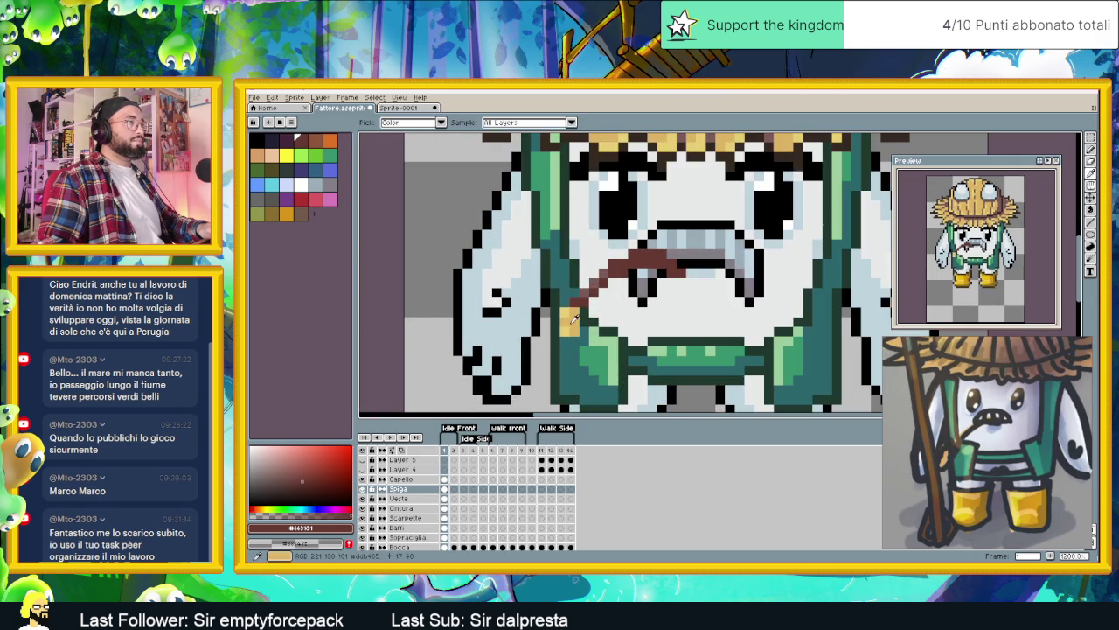
left_click(563, 327, "alt")
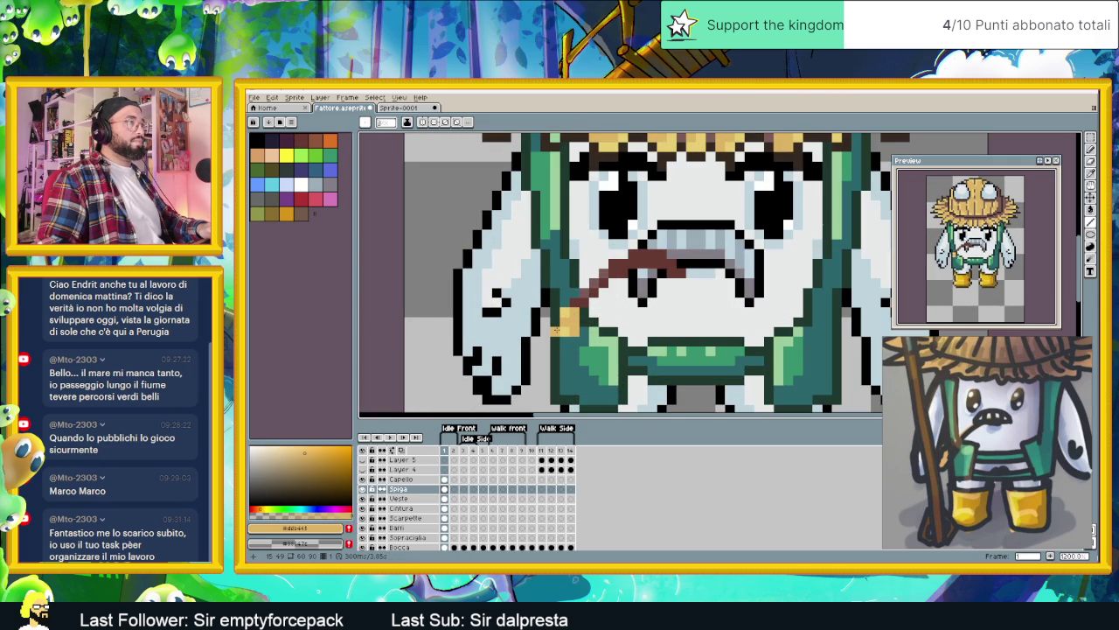
left_click(556, 327)
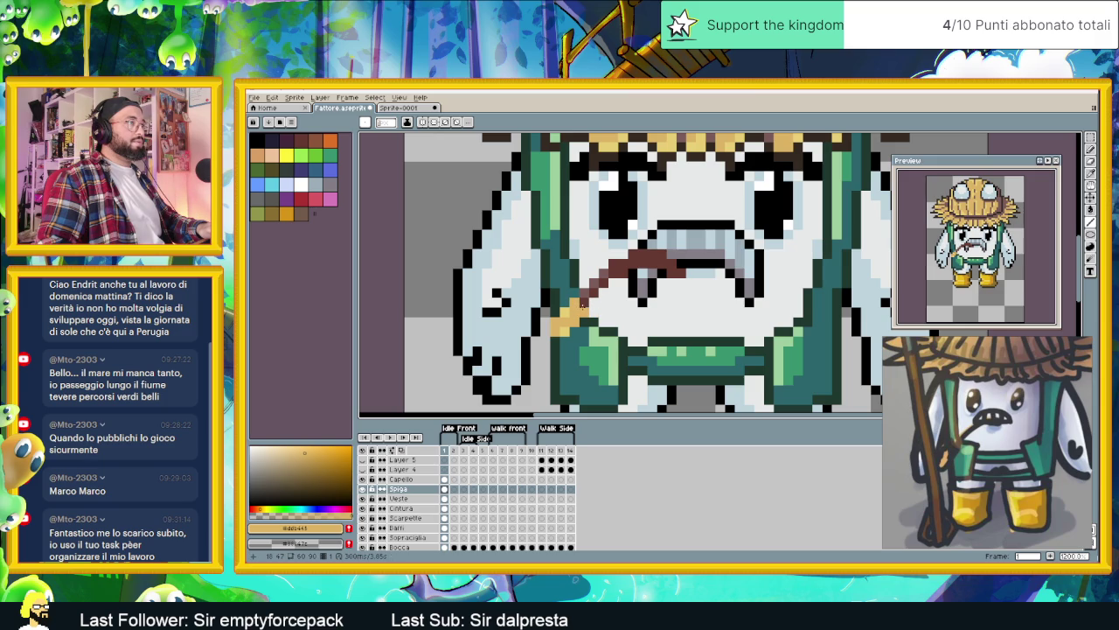
left_click(573, 300, "alt")
left_click(575, 301, "alt")
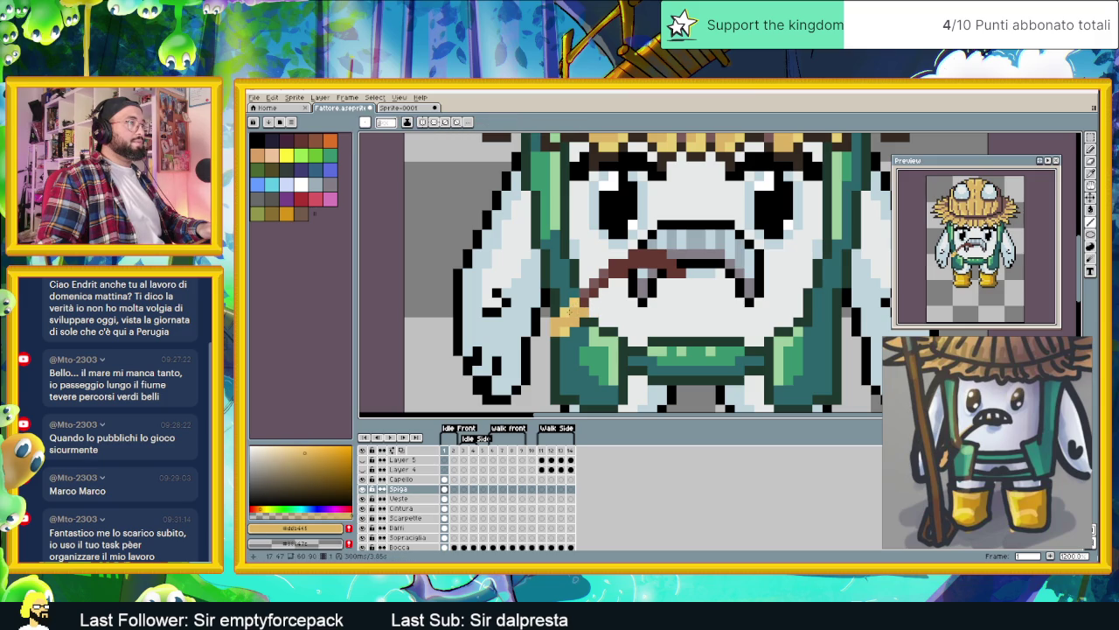
left_click(574, 301, "alt")
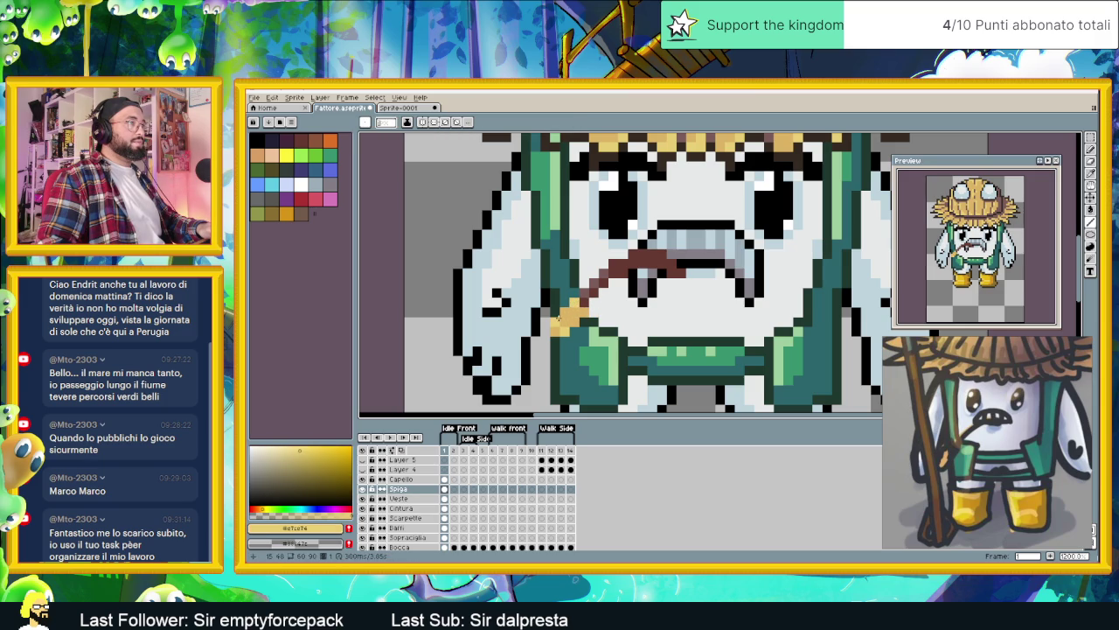
left_click(564, 319, "alt")
left_click(569, 324)
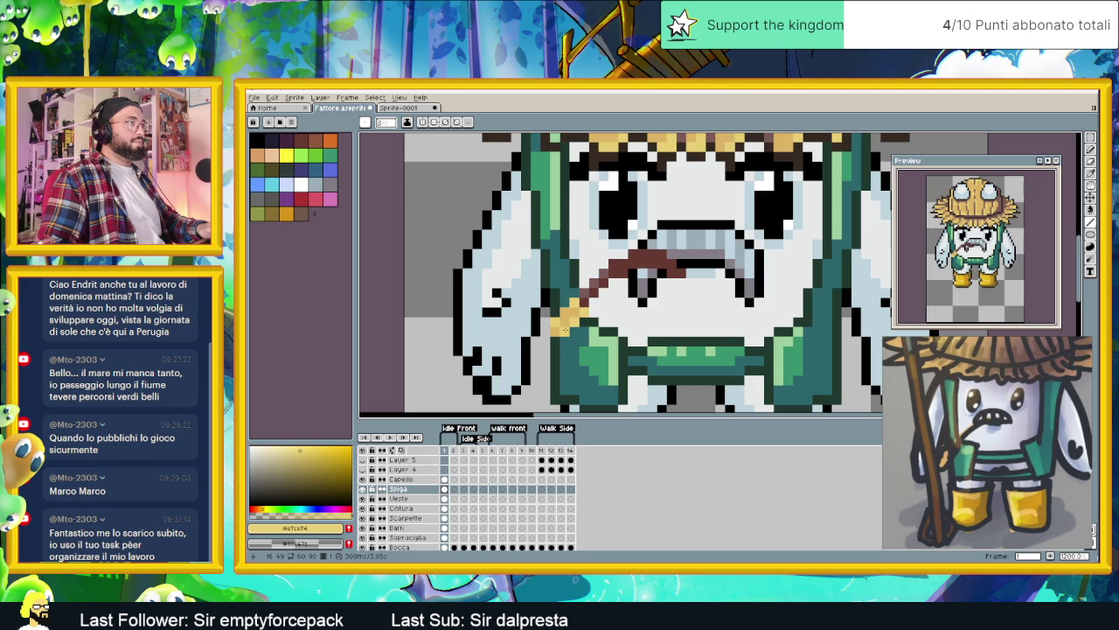
left_click(567, 324, "alt")
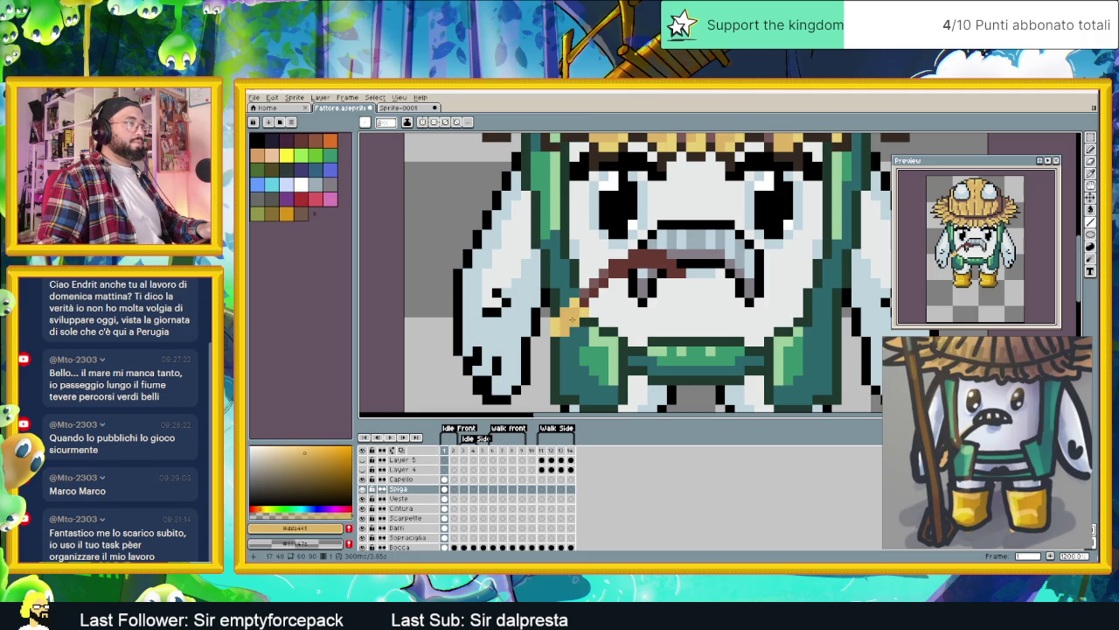
left_click(564, 310, "alt")
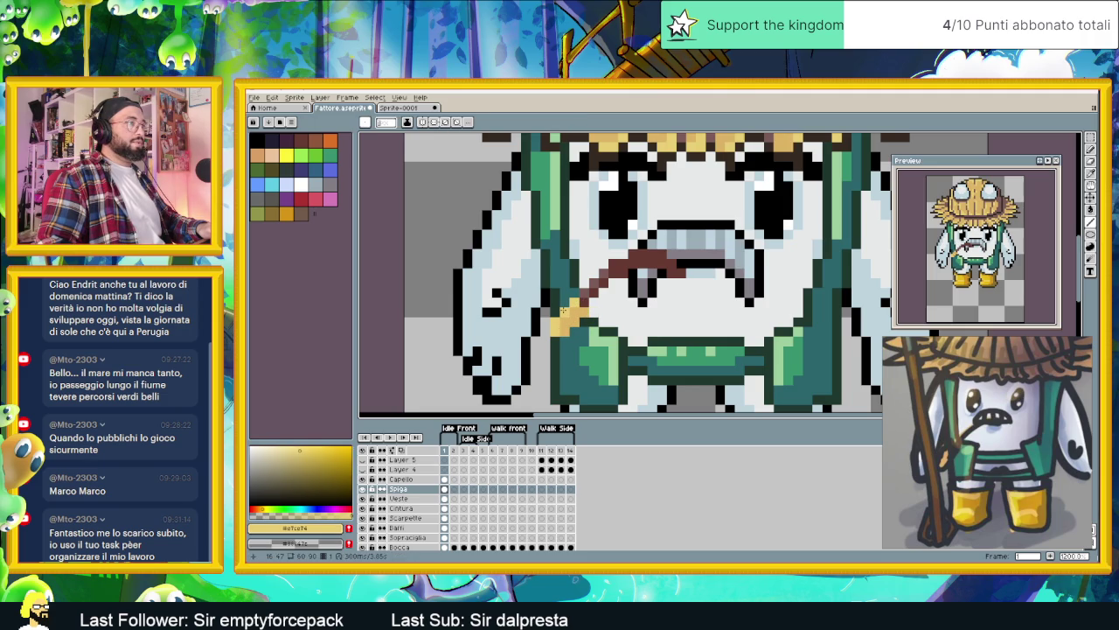
Step: Sample the mouth's dark red and the dark grey outline colour from the sprite
scroll(588, 320, "down", 3)
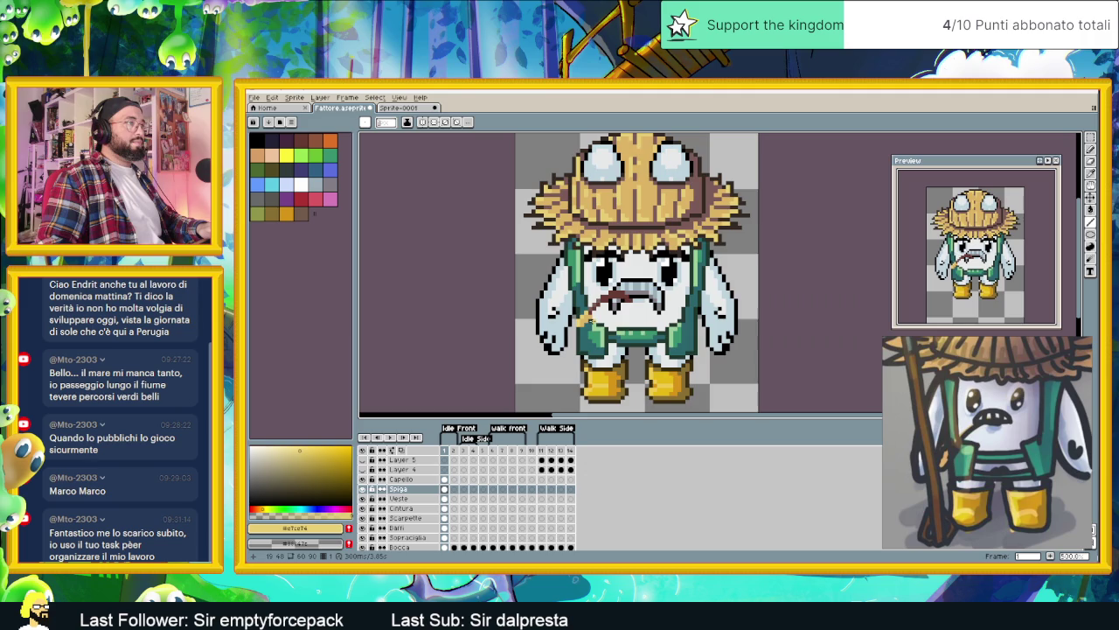
scroll(588, 321, "down", 2)
scroll(588, 320, "down", 1)
scroll(581, 311, "up", 3)
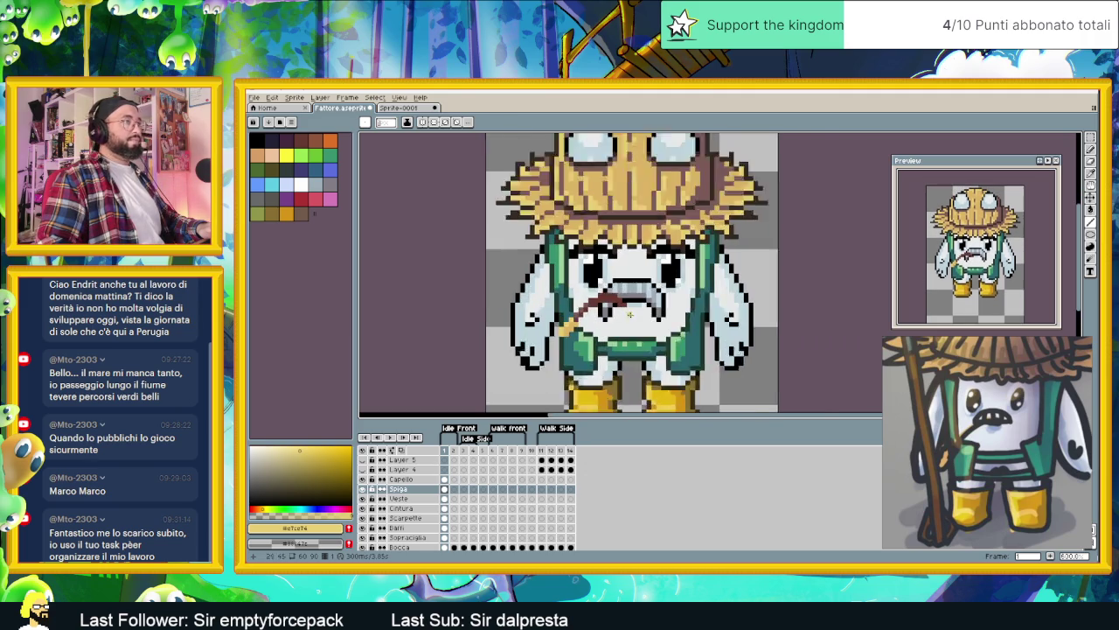
scroll(577, 302, "up", 1)
left_click(582, 297, "alt")
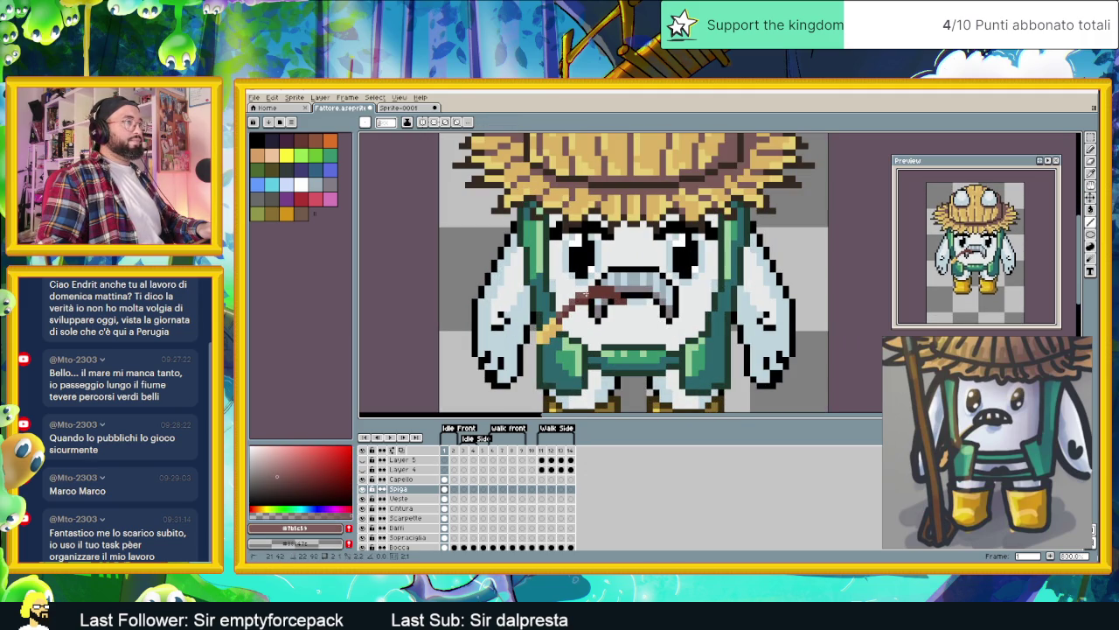
scroll(603, 289, "down", 1)
scroll(612, 298, "down", 1)
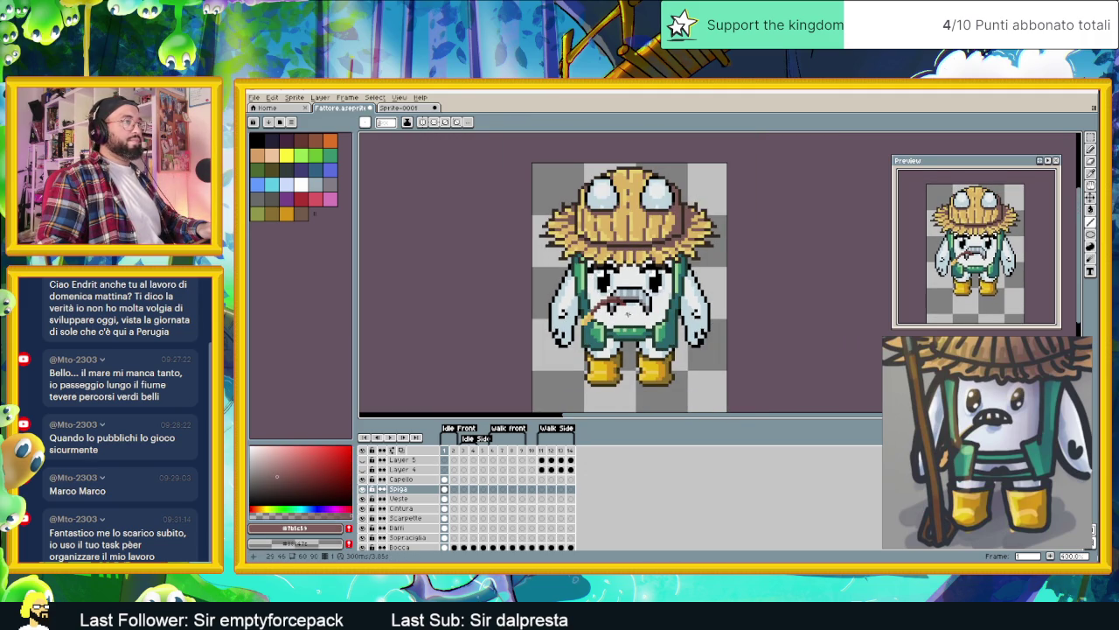
scroll(625, 312, "up", 1)
scroll(619, 307, "up", 1)
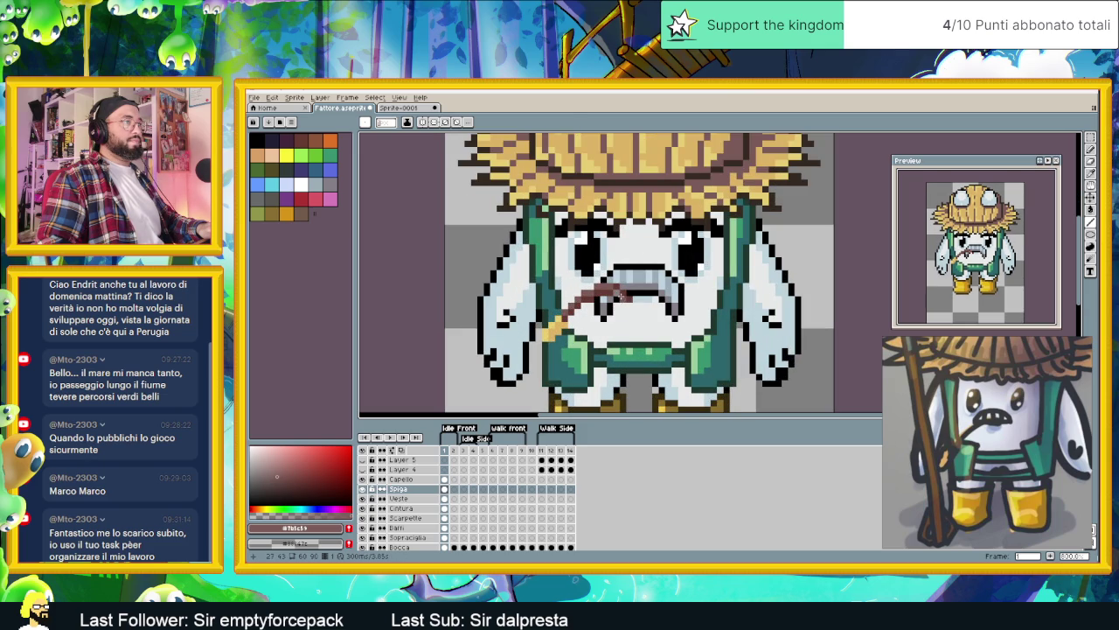
left_click(619, 297, "alt")
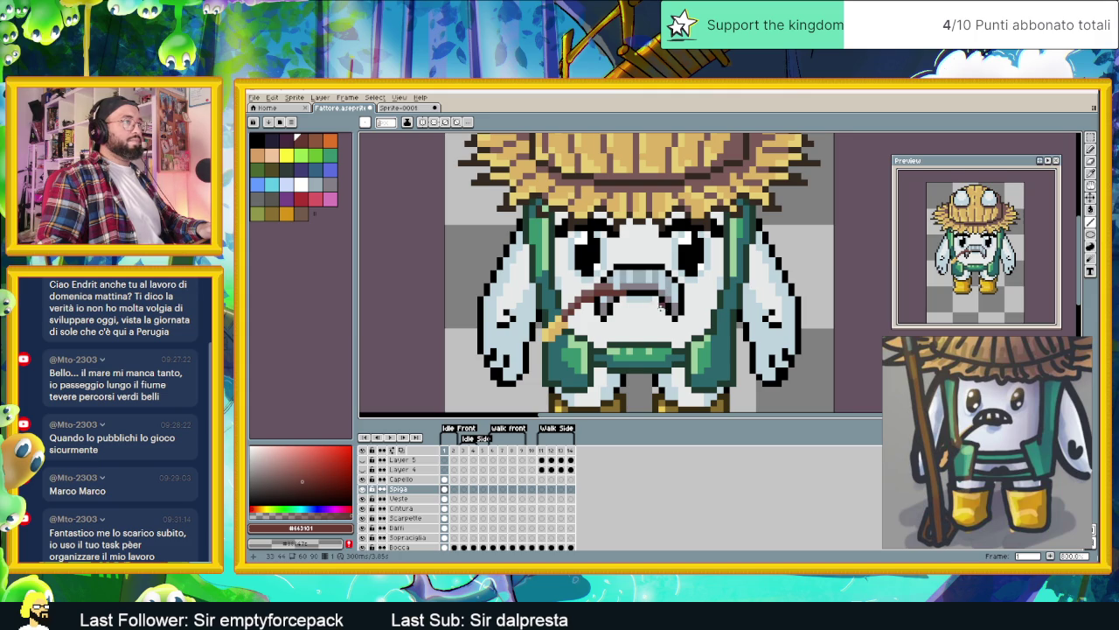
scroll(664, 308, "down", 1)
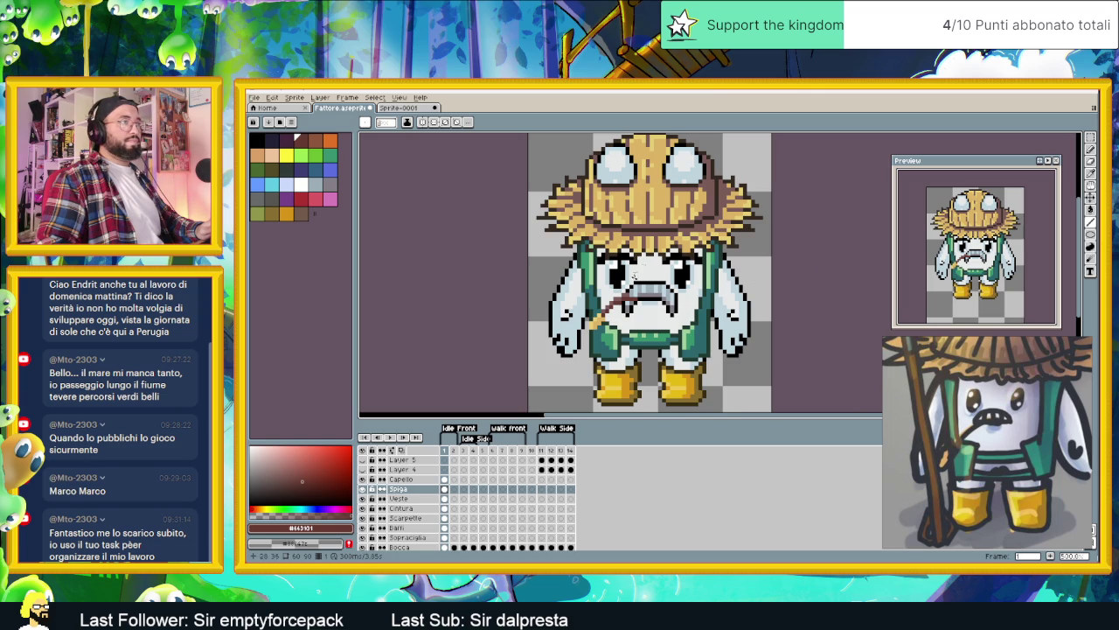
scroll(629, 299, "up", 2)
scroll(708, 303, "down", 2)
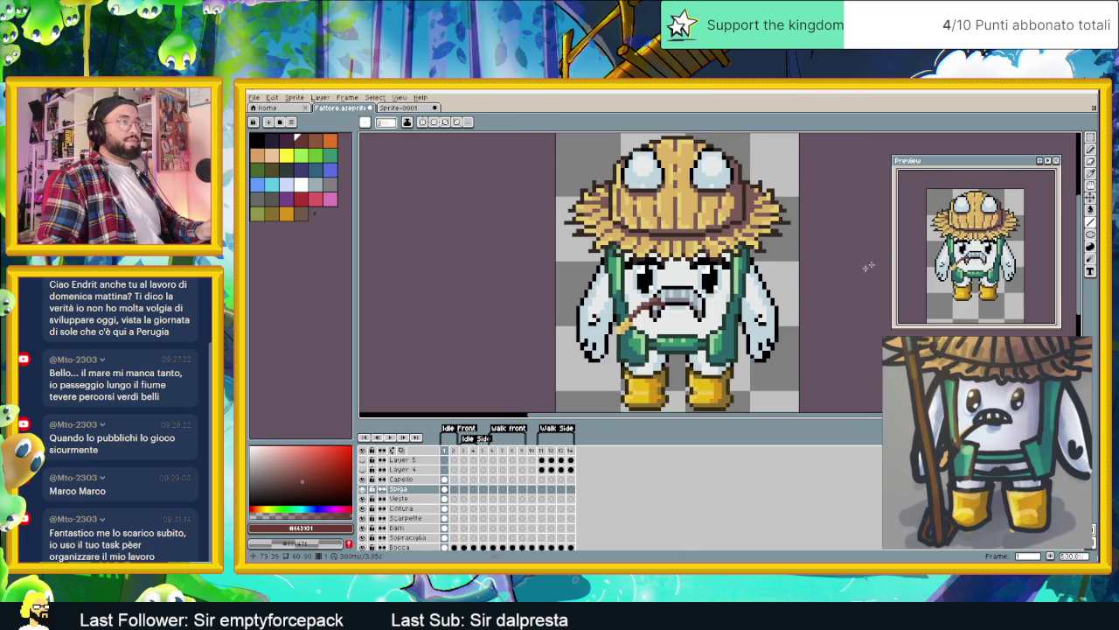
Step: Flip the stalk so it hangs from the mouth toward the right
left_click(1091, 196)
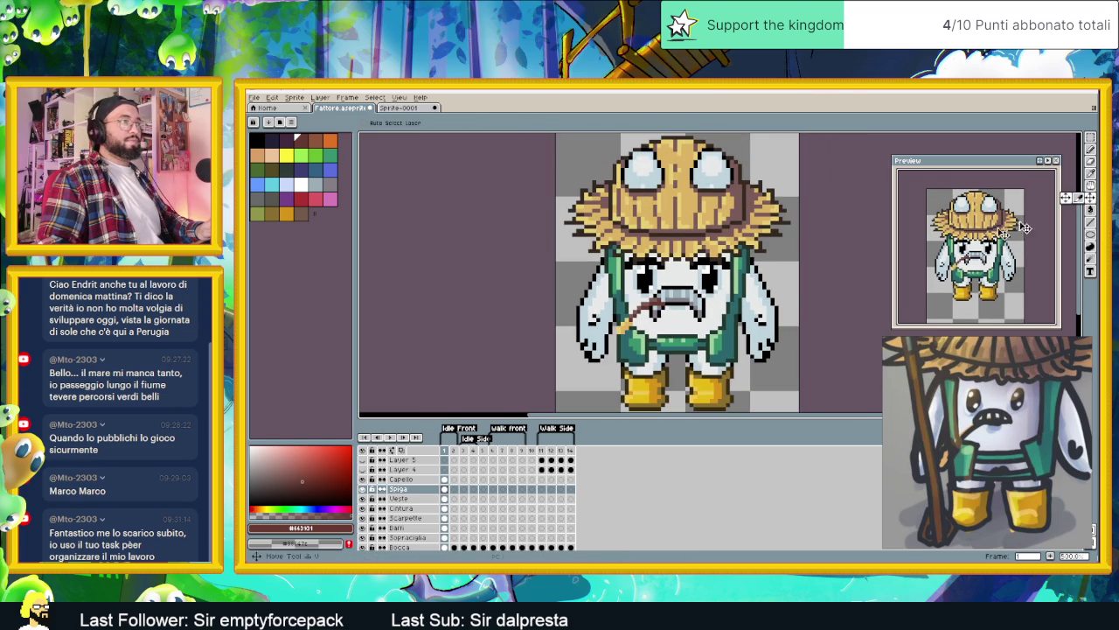
key("ctrl+z")
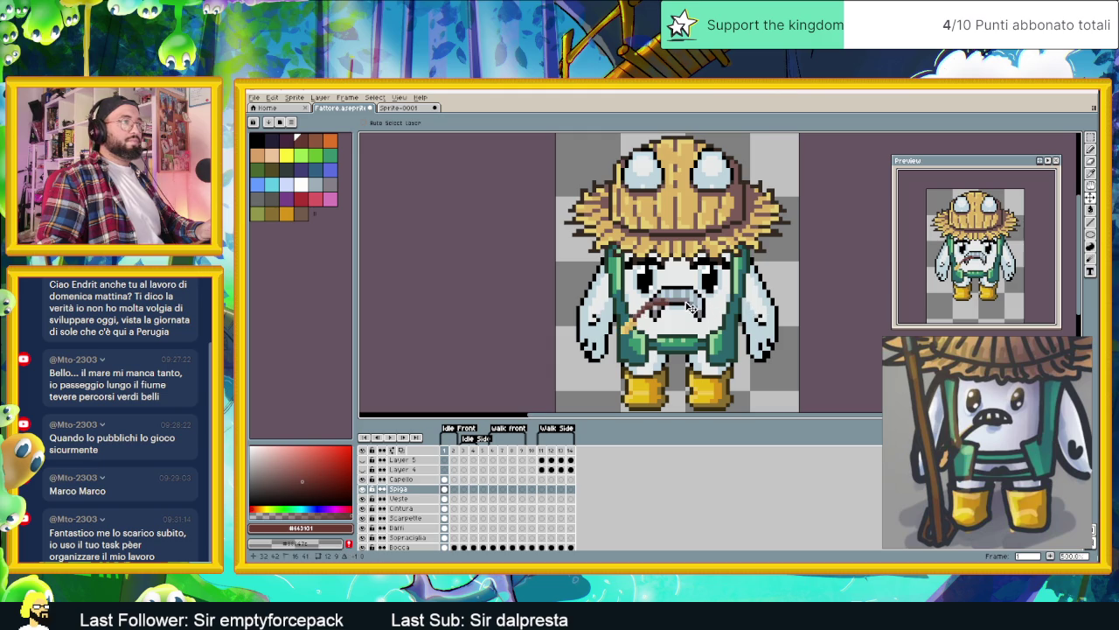
scroll(717, 313, "down", 2)
scroll(717, 312, "down", 2)
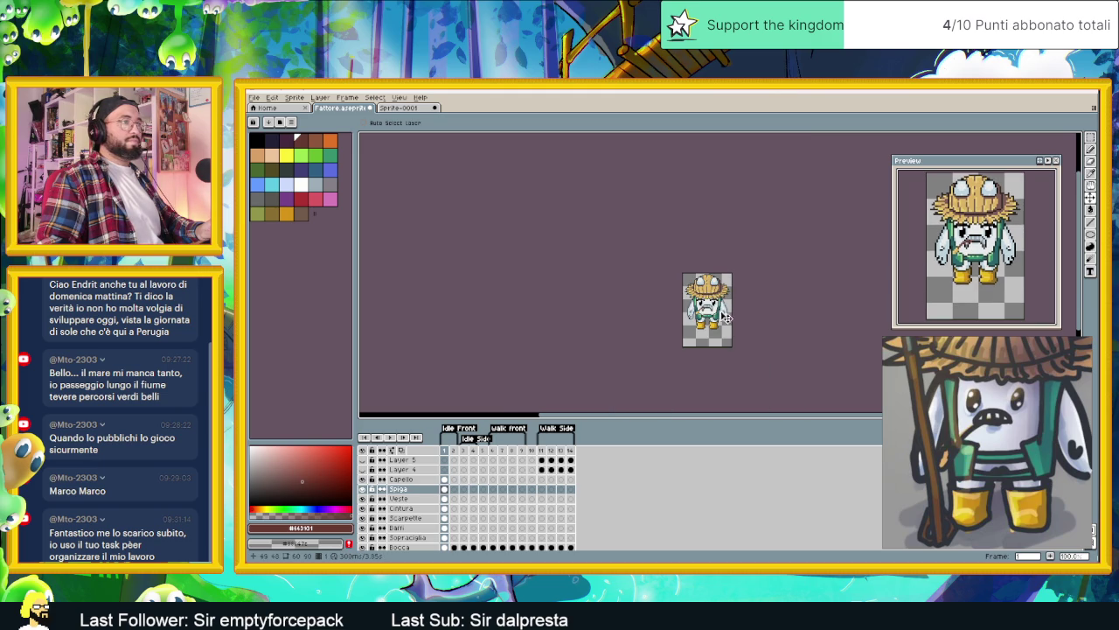
scroll(731, 318, "up", 1)
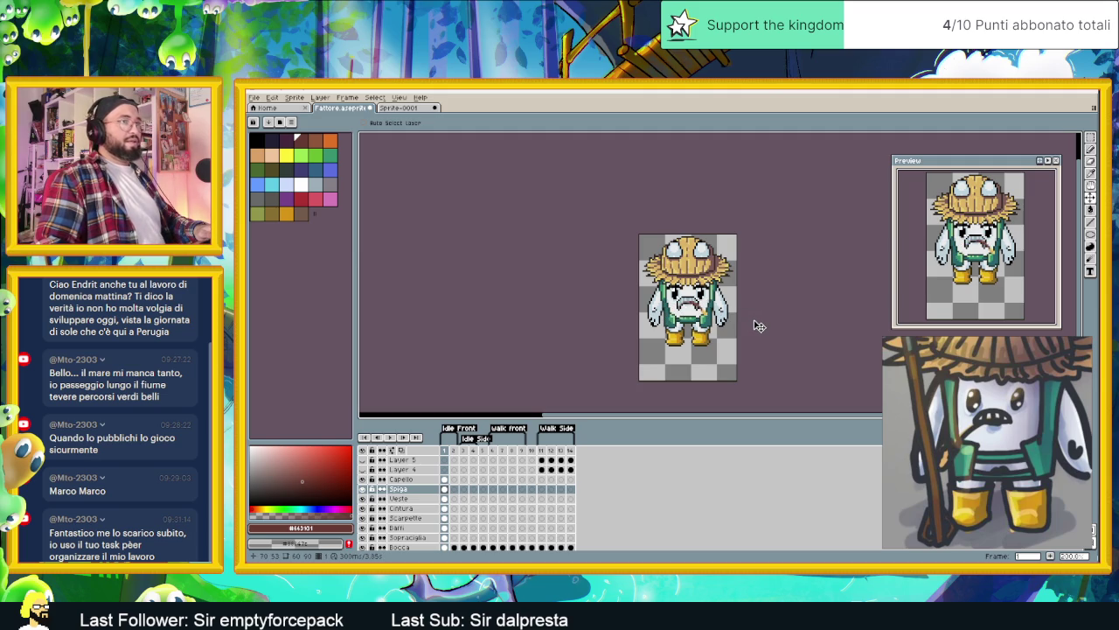
scroll(717, 324, "up", 1)
scroll(718, 324, "up", 1)
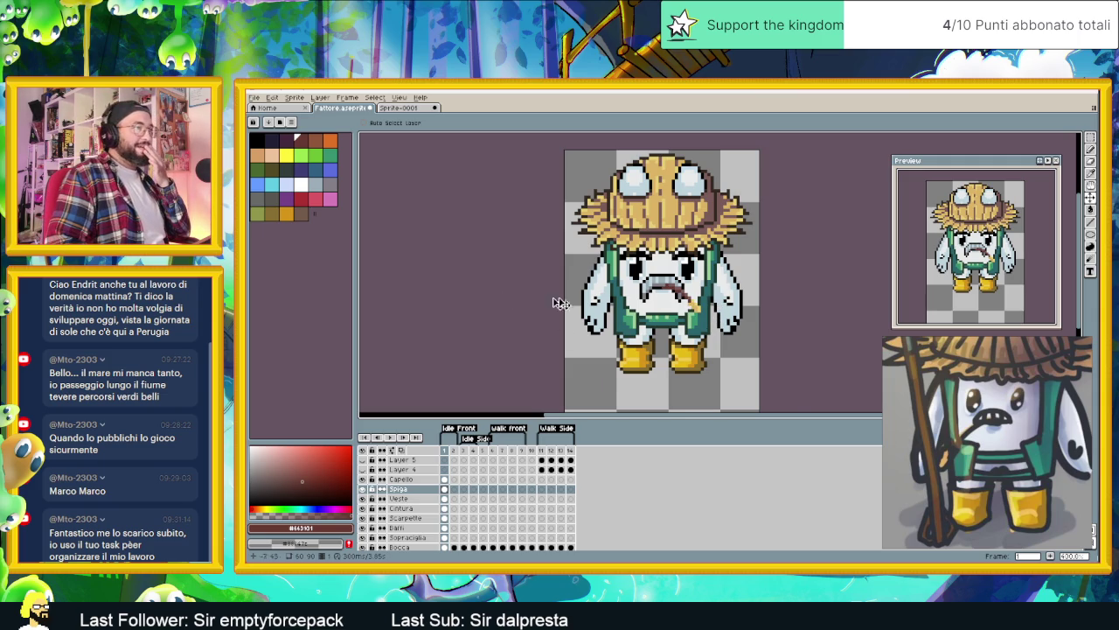
Step: Choose the gold swatch as the drawing colour
scroll(554, 303, "up", 1)
left_click(289, 217)
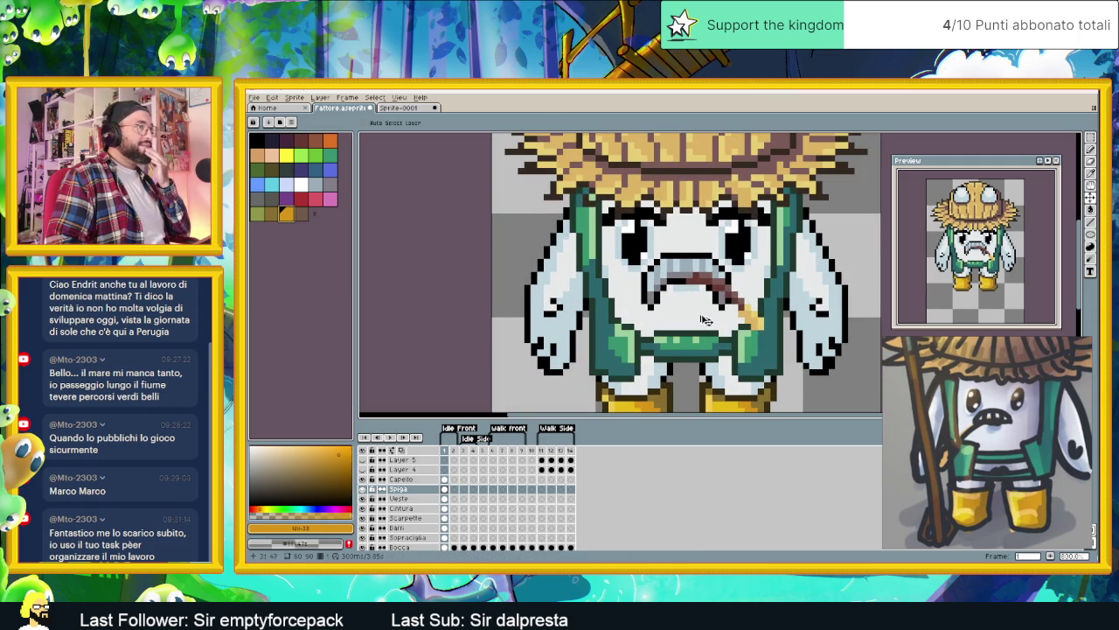
left_click(1089, 151)
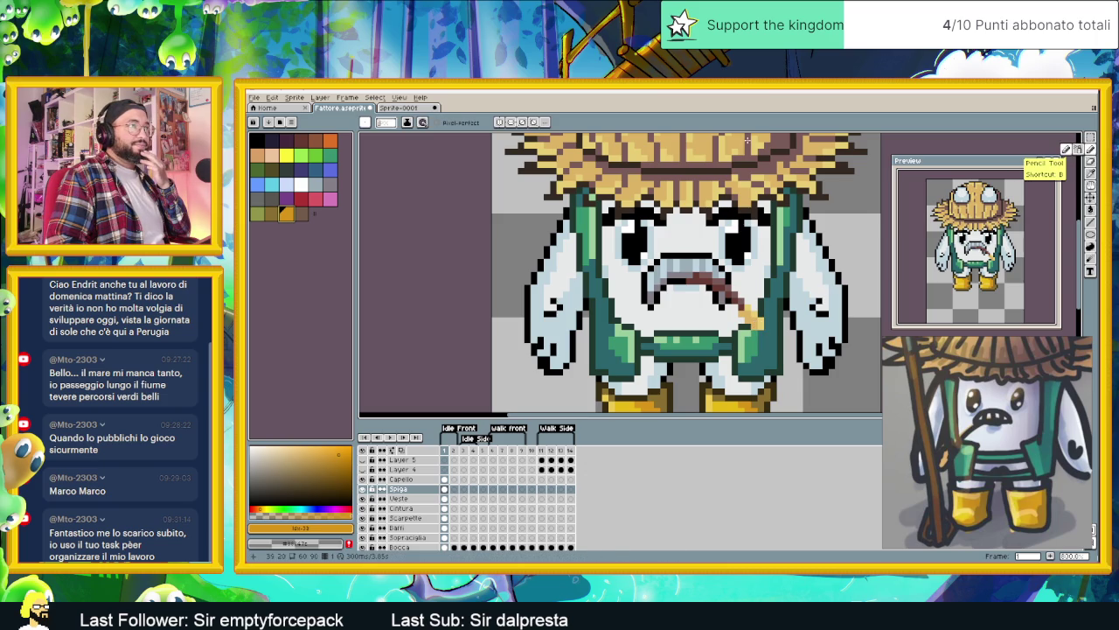
scroll(723, 299, "up", 1)
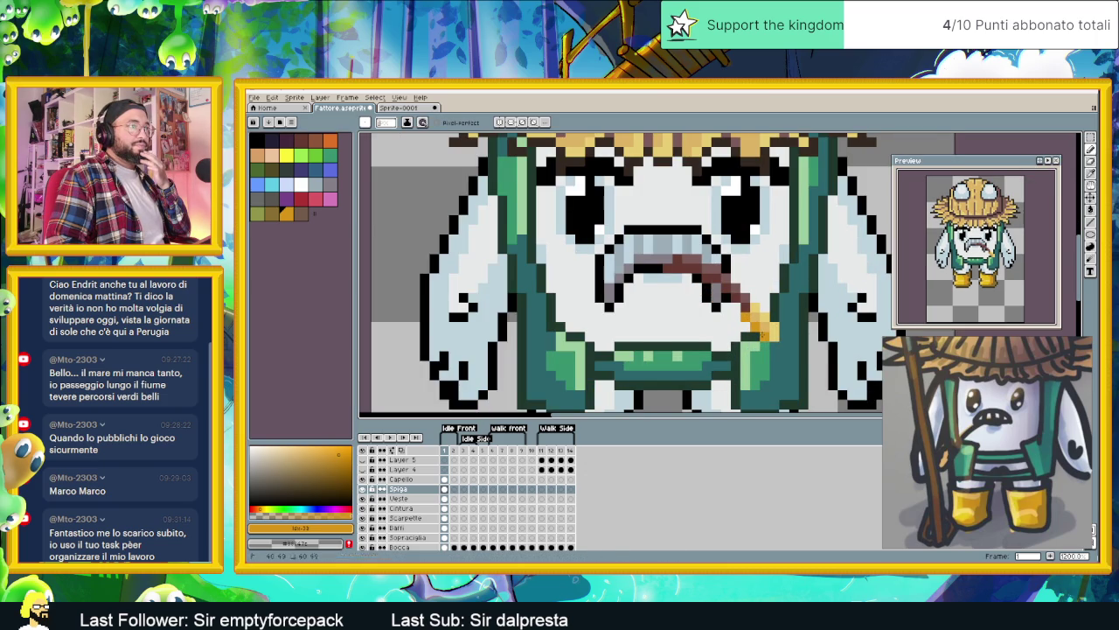
scroll(758, 328, "down", 2)
scroll(757, 328, "down", 1)
scroll(758, 328, "down", 1)
Step: Pick a dark red foreground colour in the colour picker
left_click_drag(817, 343, 702, 340)
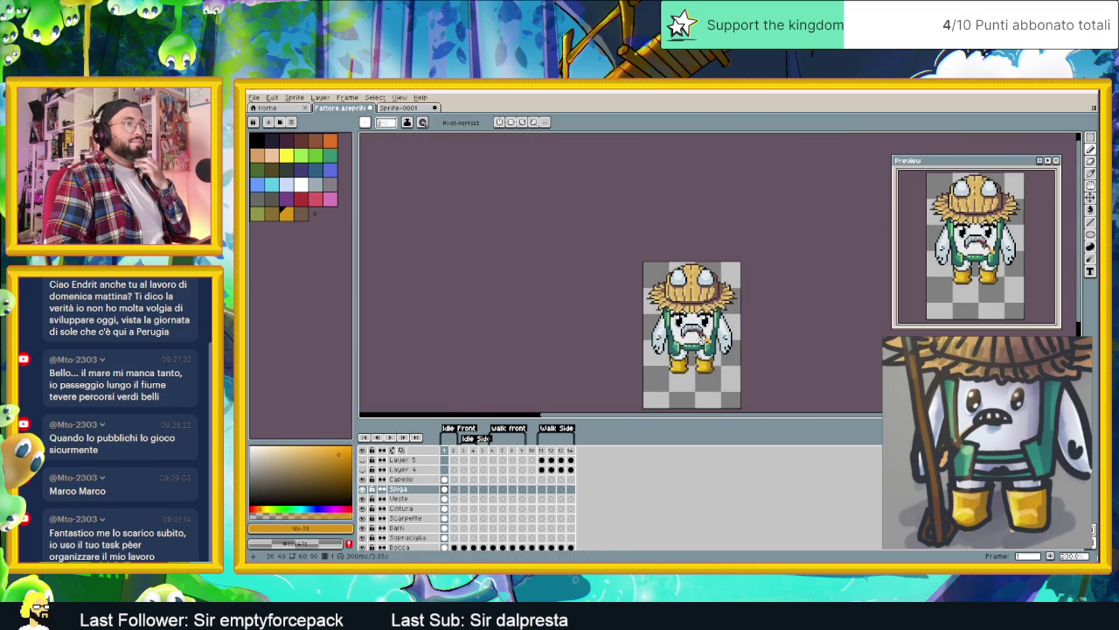
scroll(695, 332, "up", 2)
scroll(695, 333, "up", 1)
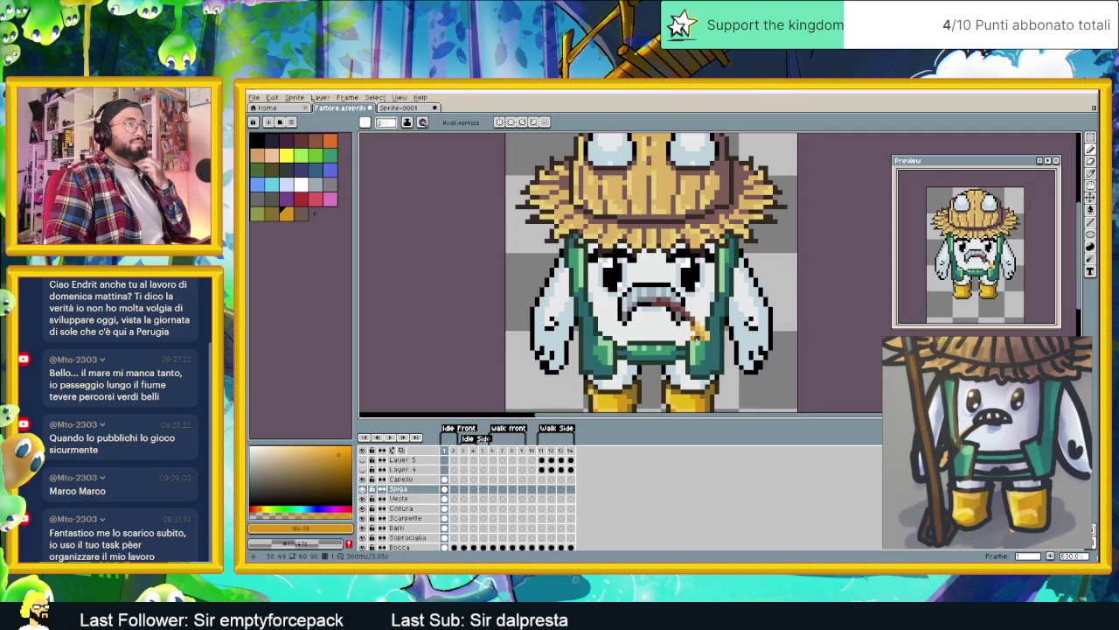
scroll(695, 330, "up", 2)
scroll(695, 330, "down", 3)
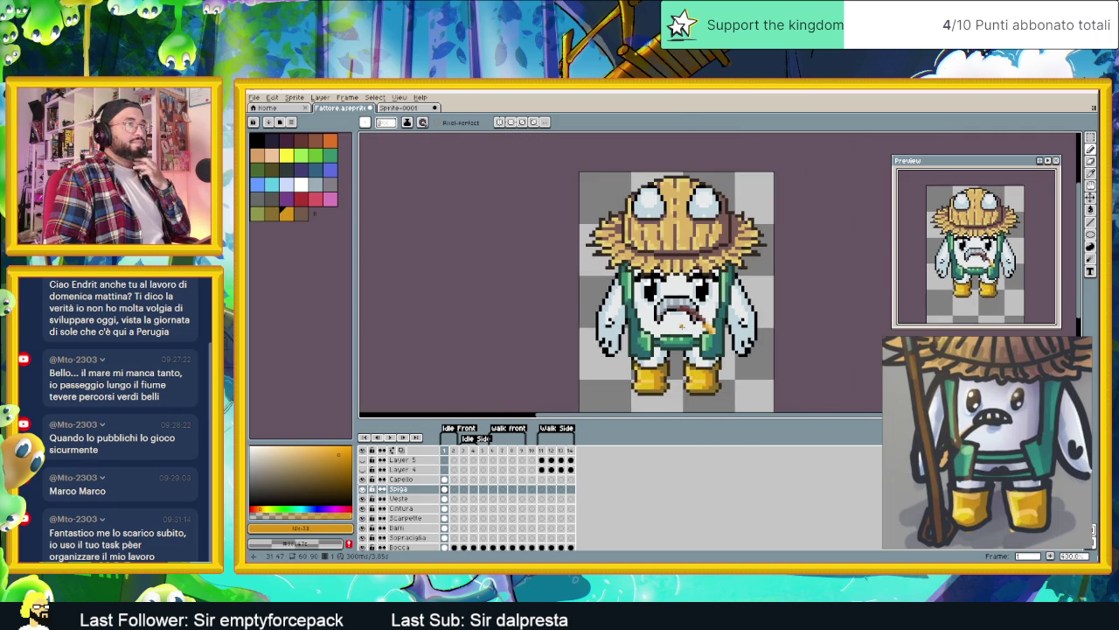
scroll(685, 223, "right", 2)
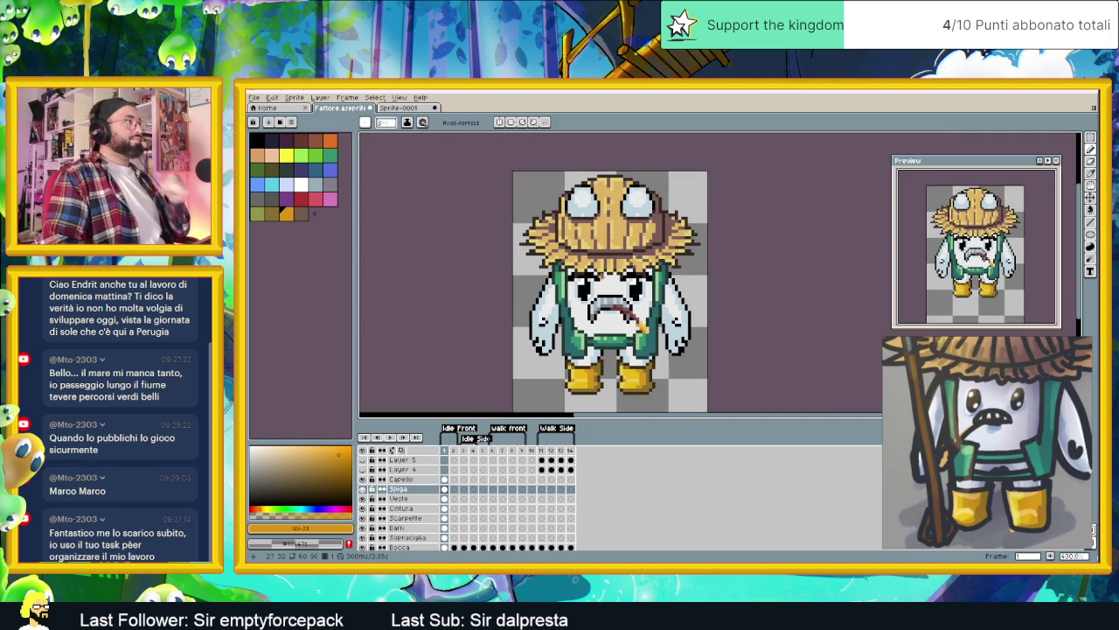
left_click(277, 476)
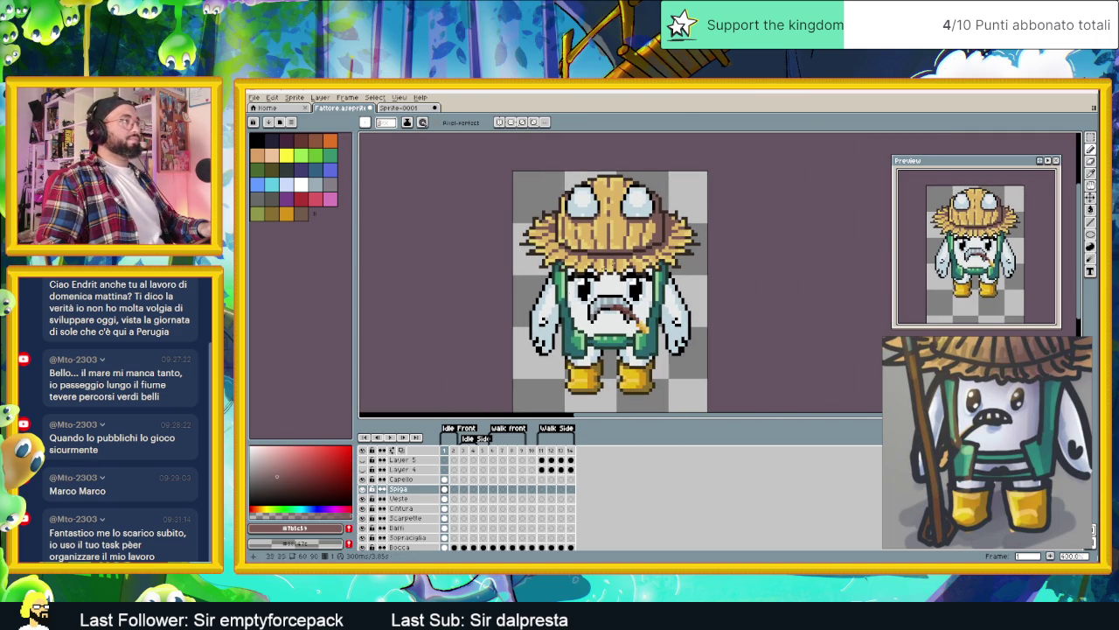
left_click(287, 480)
scroll(701, 208, "up", 1)
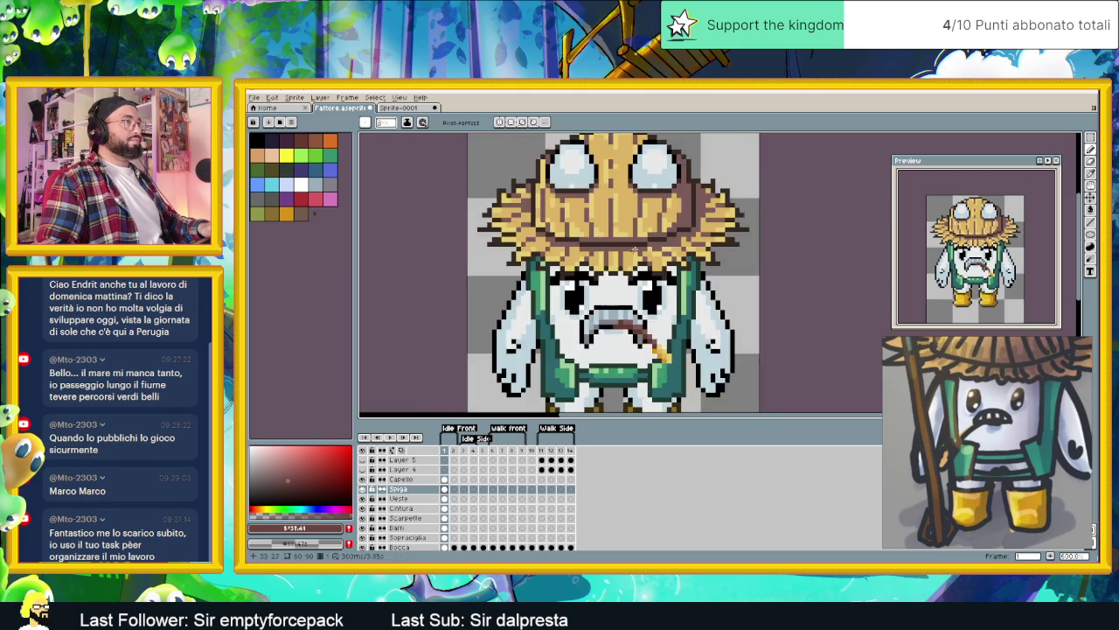
scroll(702, 208, "up", 1)
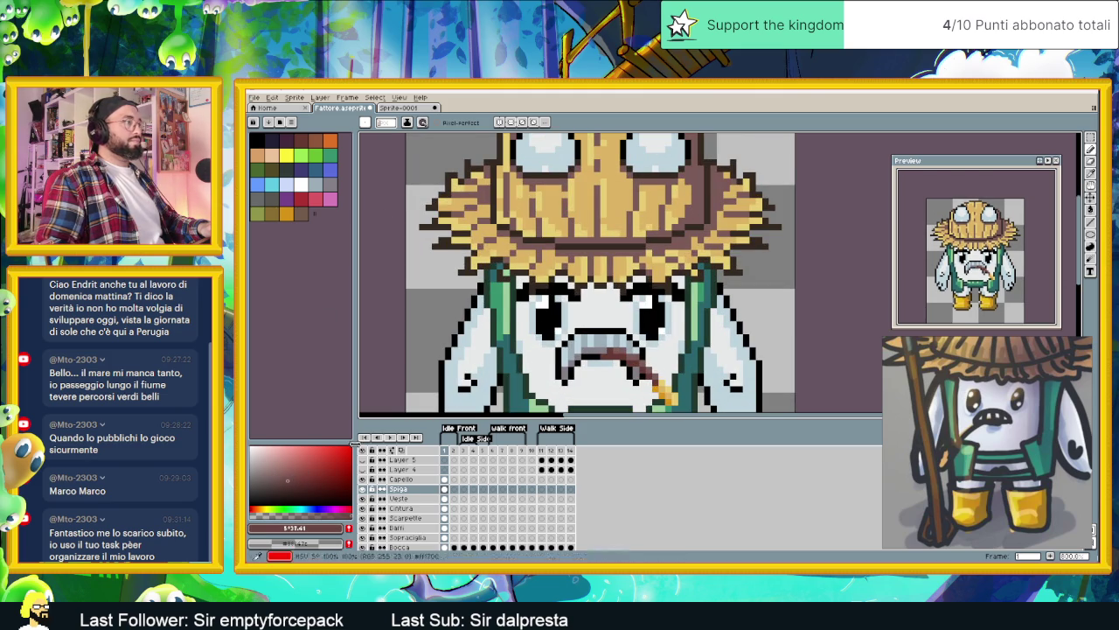
left_click(402, 480)
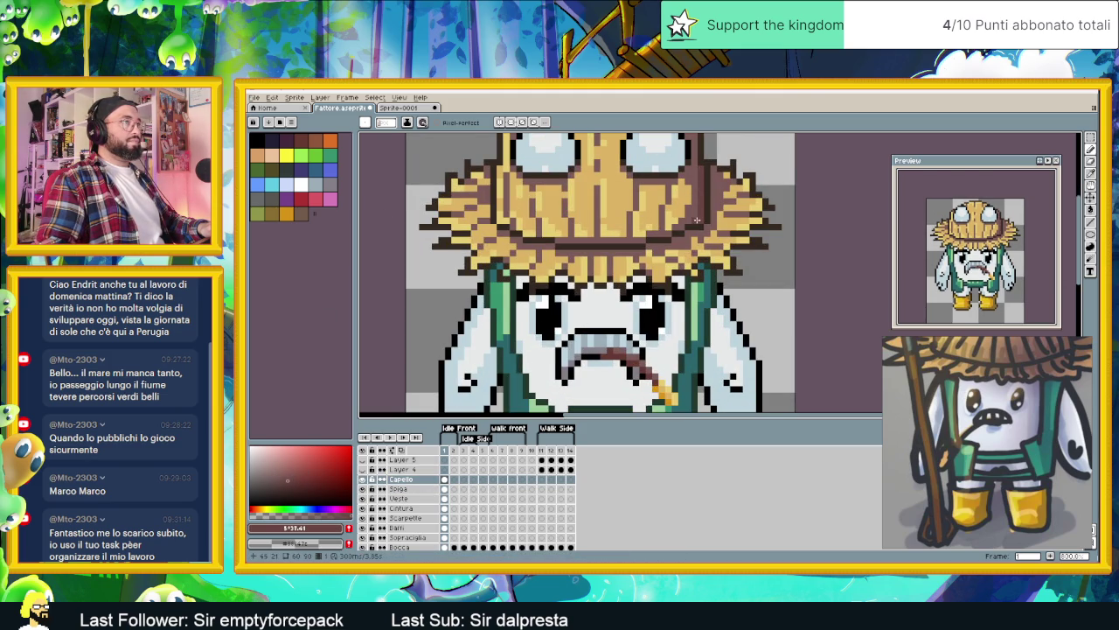
scroll(718, 178, "up", 1)
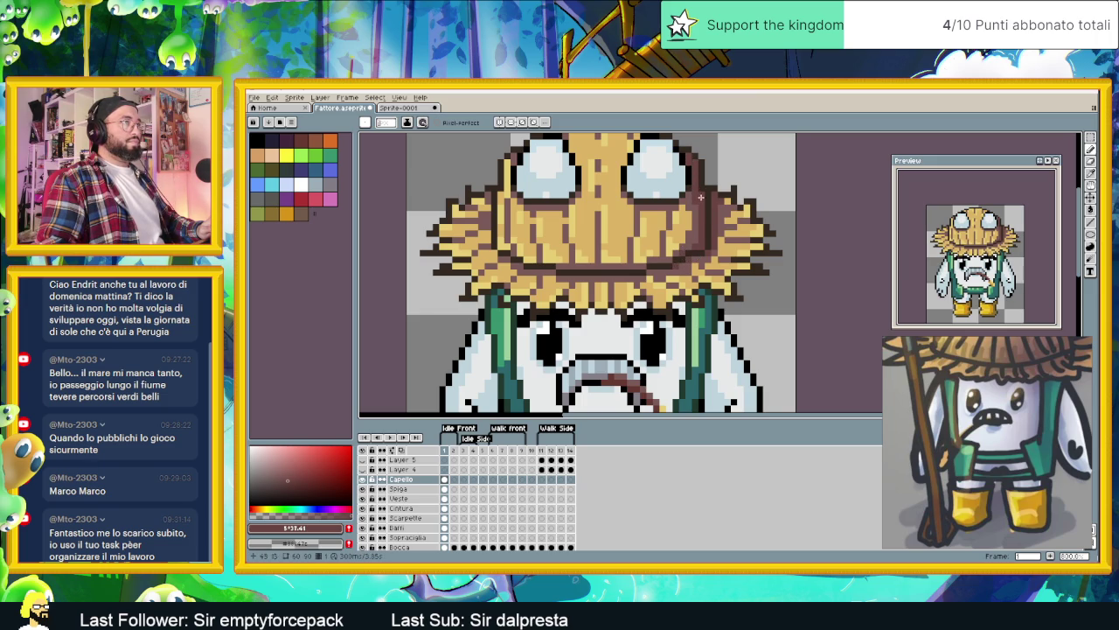
scroll(694, 161, "down", 4)
scroll(700, 210, "down", 1)
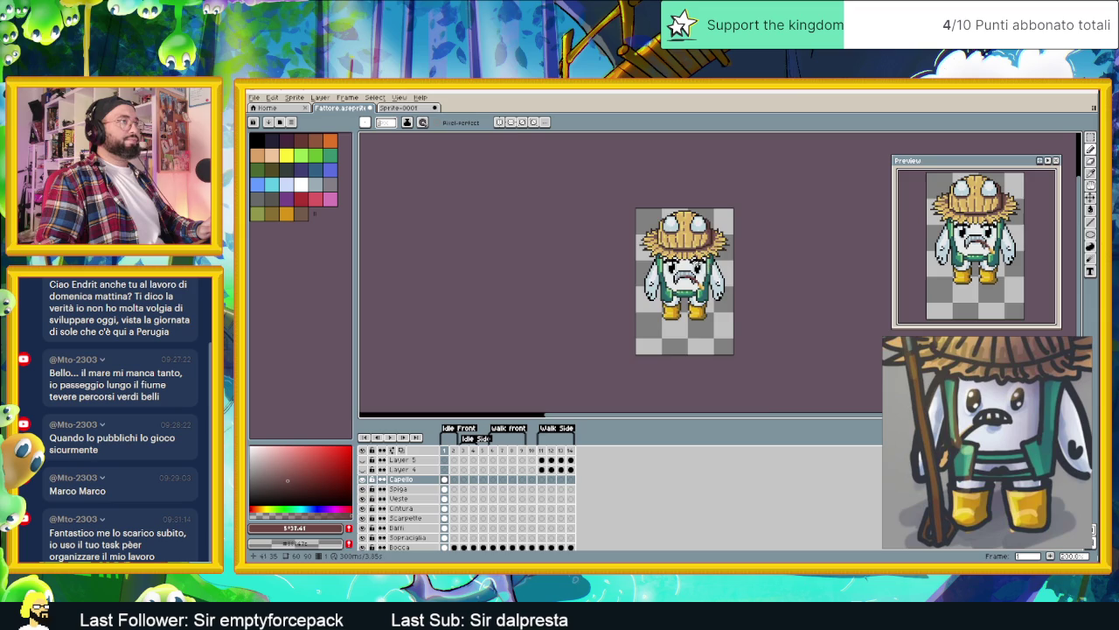
scroll(632, 207, "up", 3)
scroll(632, 208, "up", 1)
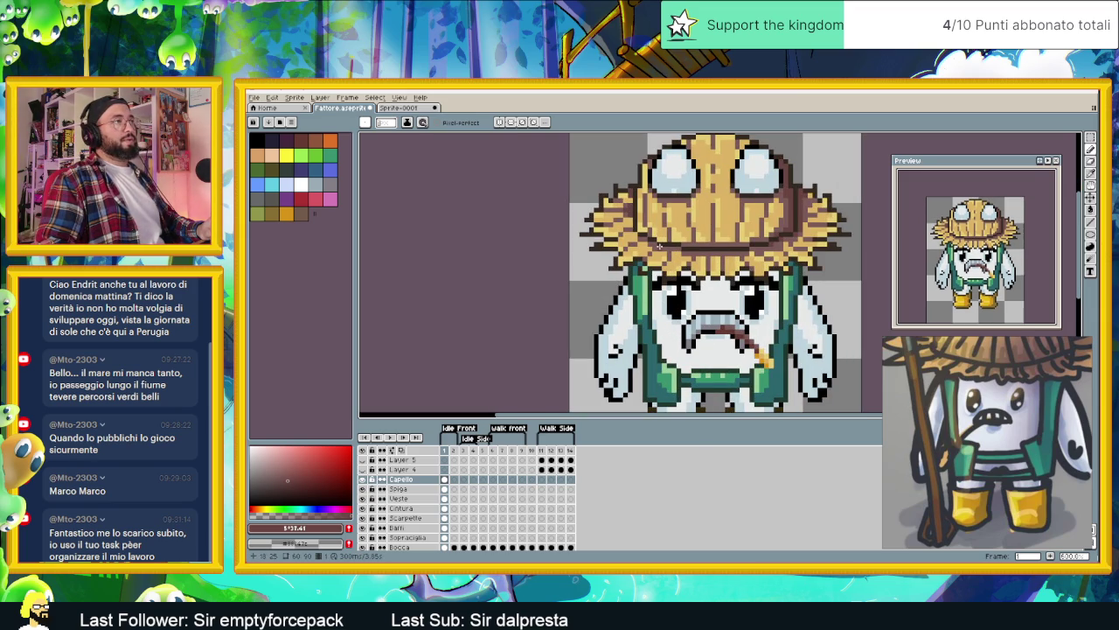
scroll(748, 245, "up", 2)
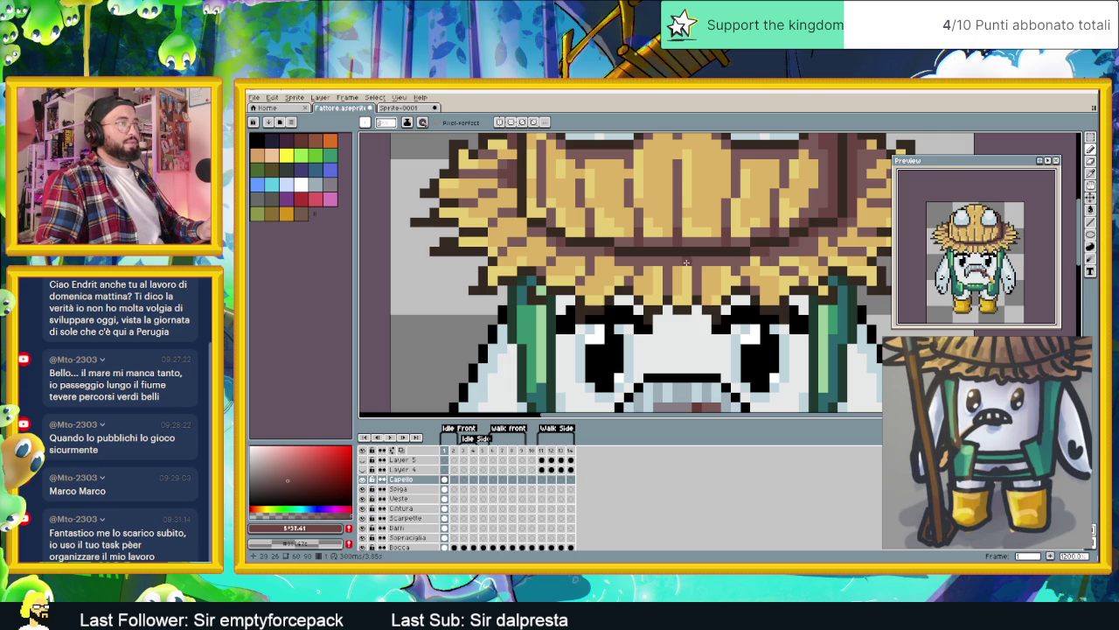
scroll(686, 262, "down", 3)
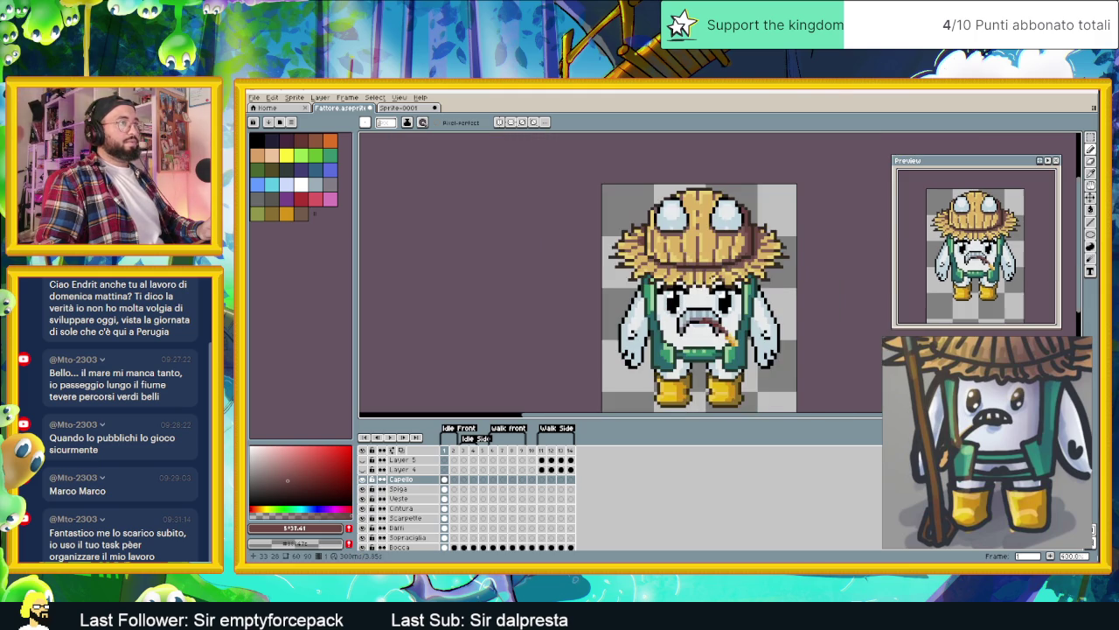
scroll(710, 222, "down", 1)
scroll(710, 222, "up", 2)
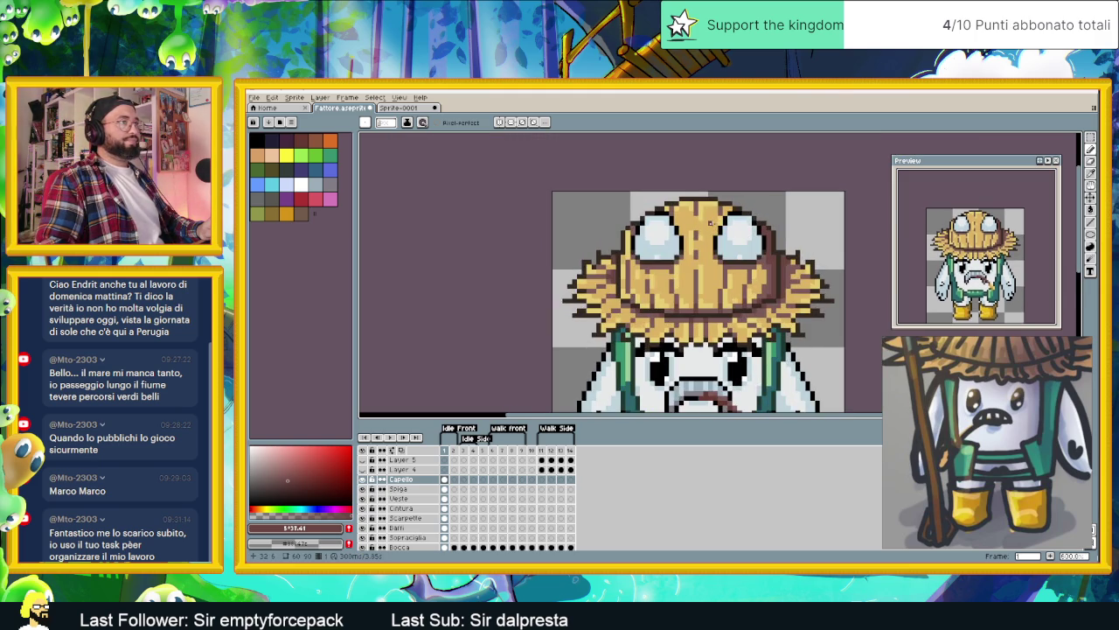
scroll(711, 222, "down", 2)
scroll(703, 260, "up", 1)
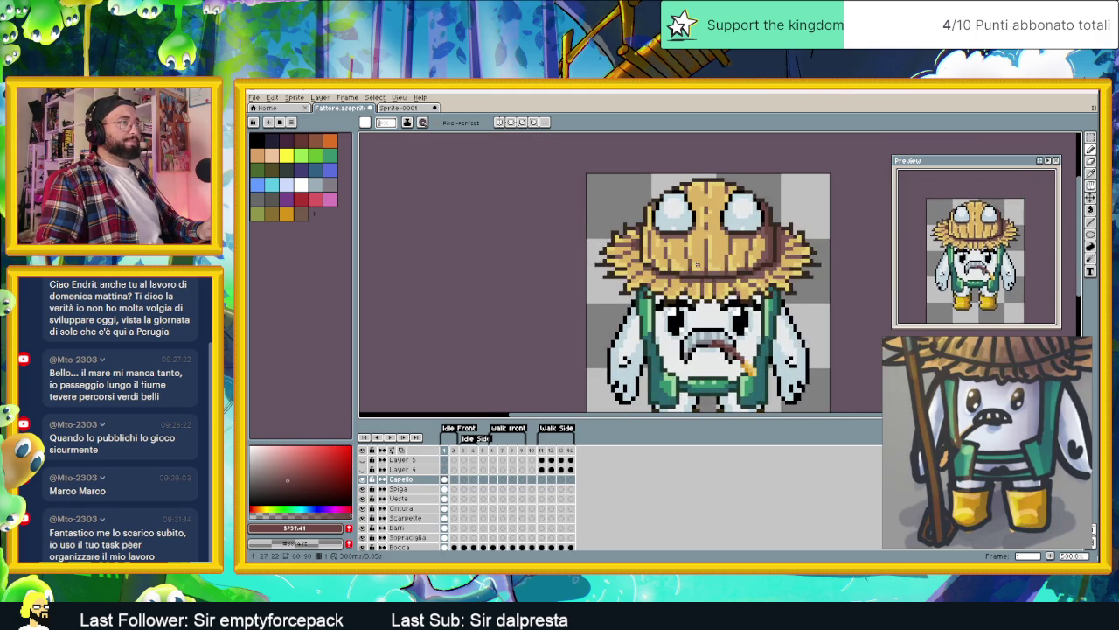
scroll(695, 265, "up", 1)
scroll(695, 265, "up", 1)
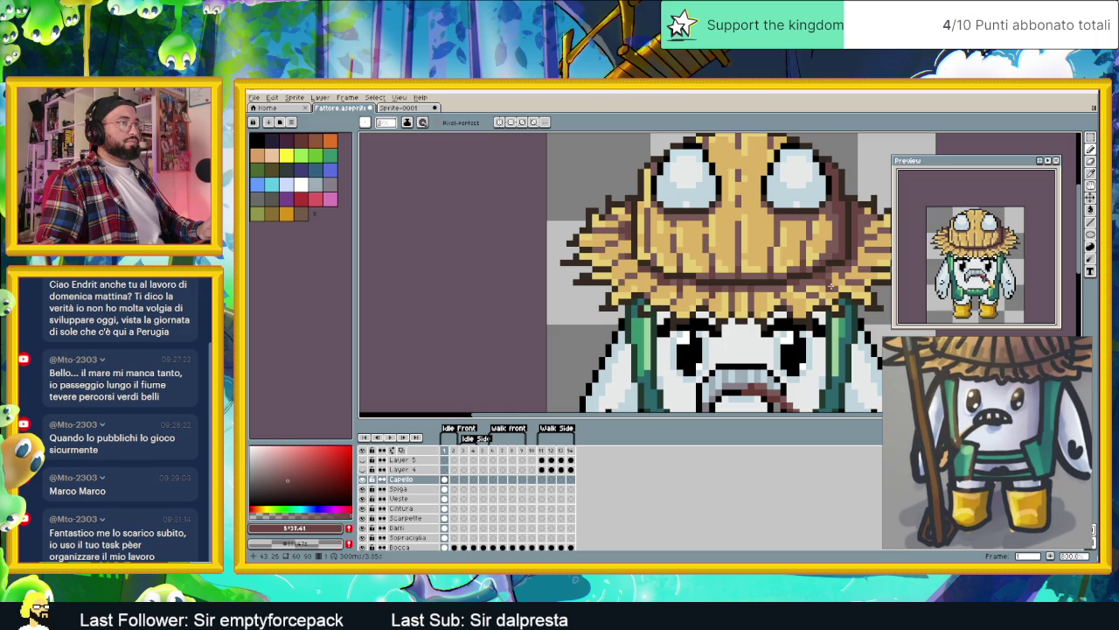
left_click_drag(832, 286, 789, 282)
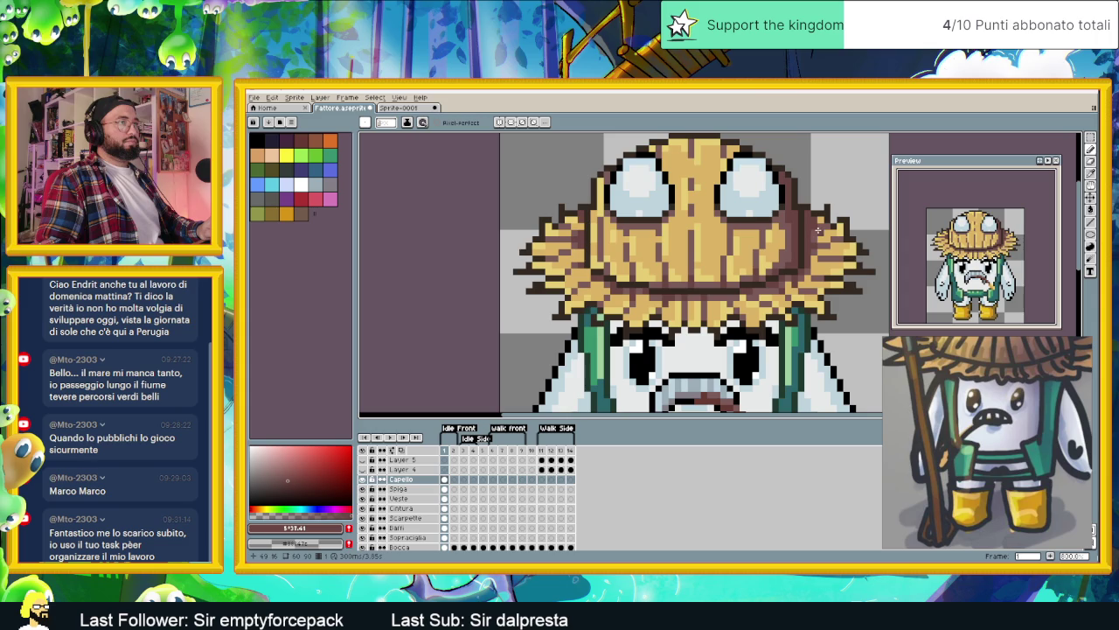
scroll(801, 251, "down", 3)
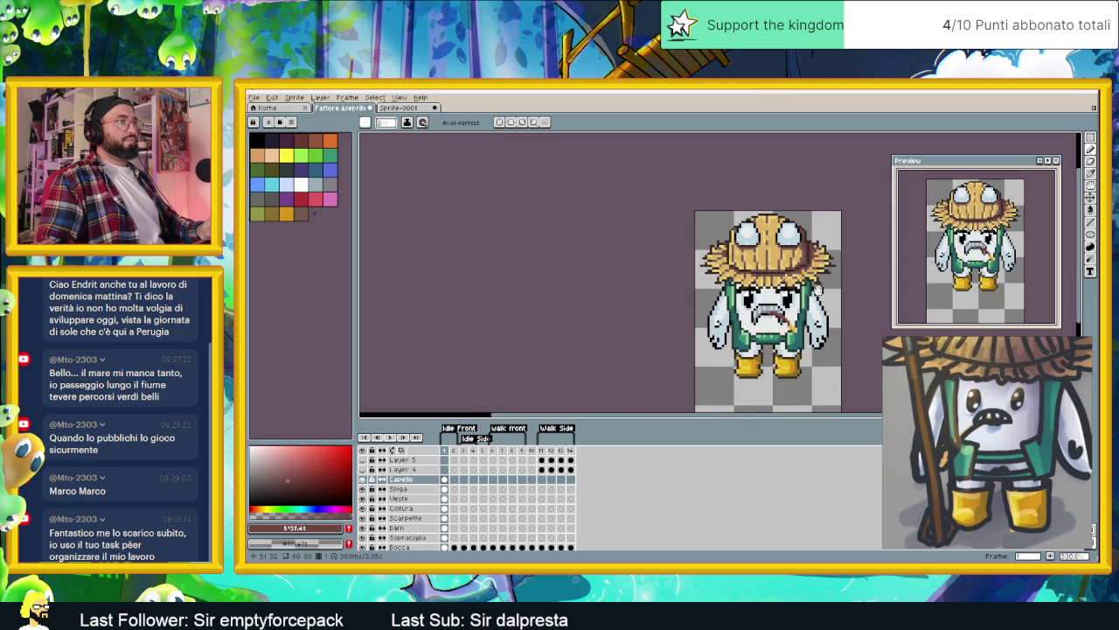
scroll(664, 314, "up", 1)
scroll(696, 323, "down", 1)
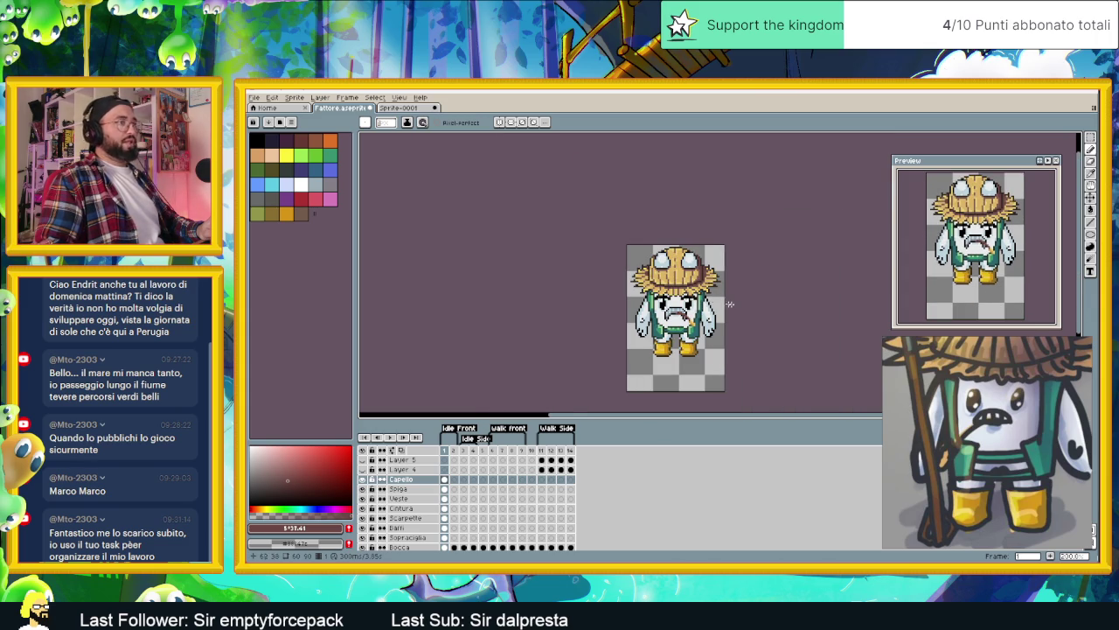
Step: Add a layer named 'Forcone' above Capello and save the file
left_click(402, 490)
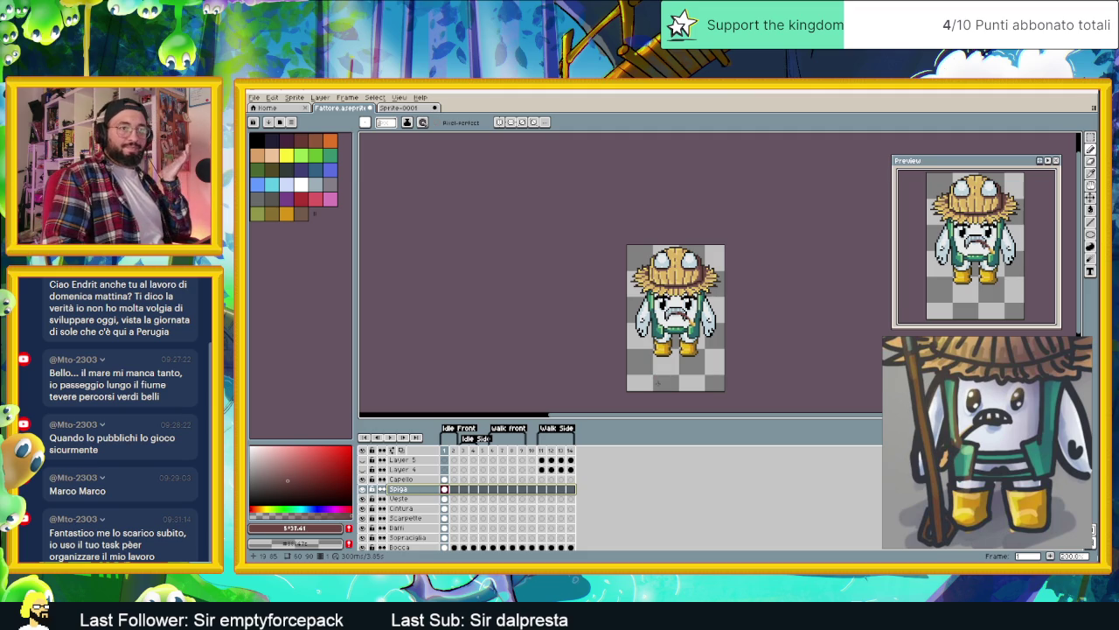
left_click(424, 481)
right_click(425, 482)
mouse_move(439, 497)
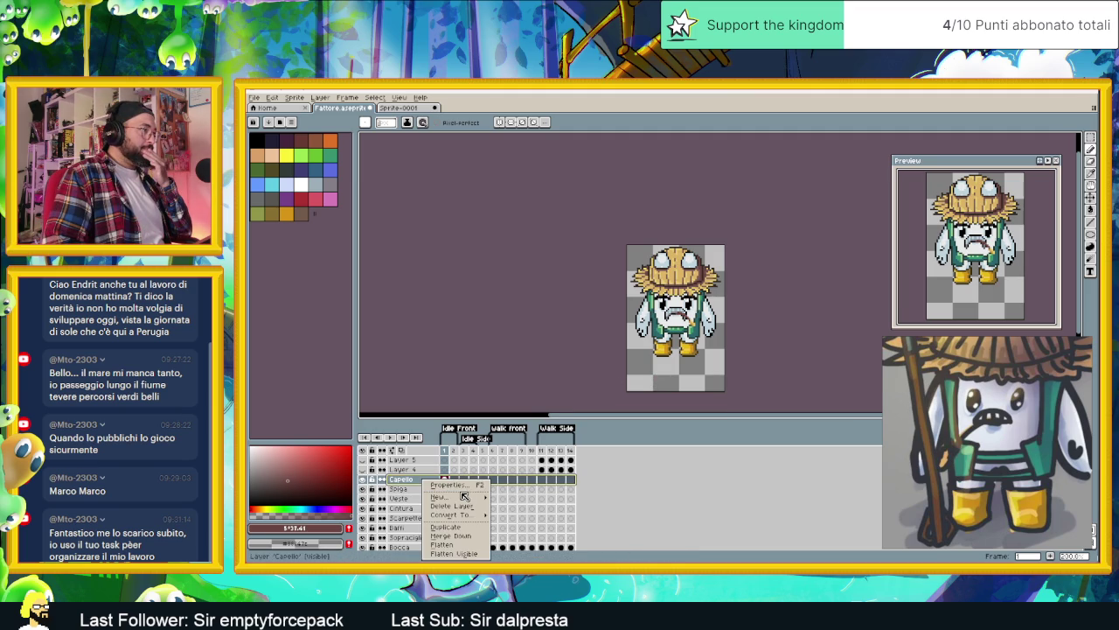
left_click(550, 499)
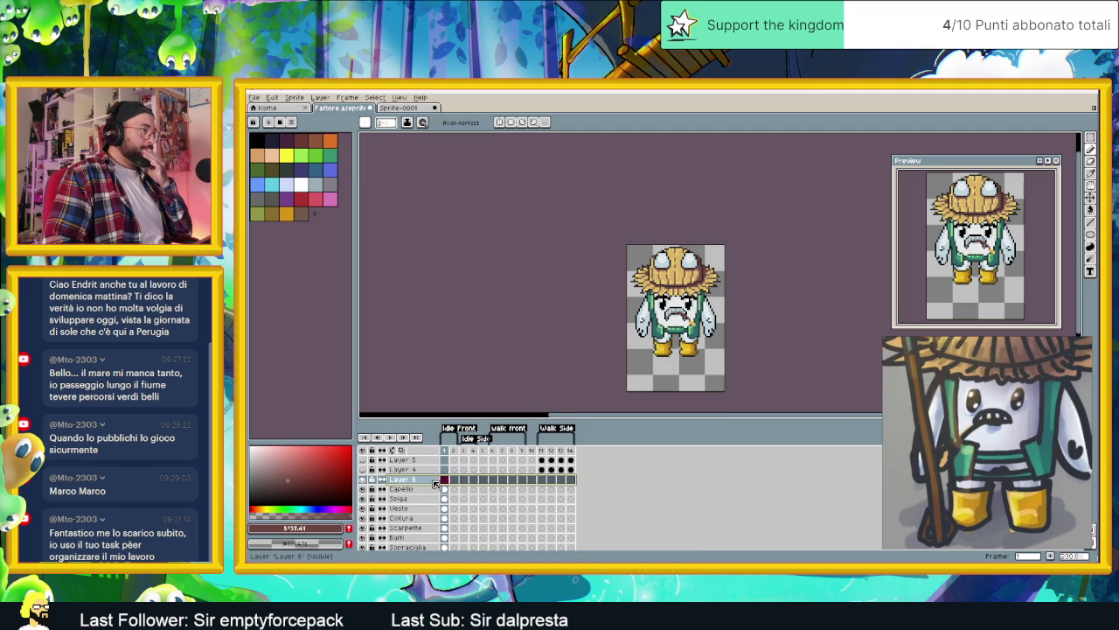
double_click(420, 483)
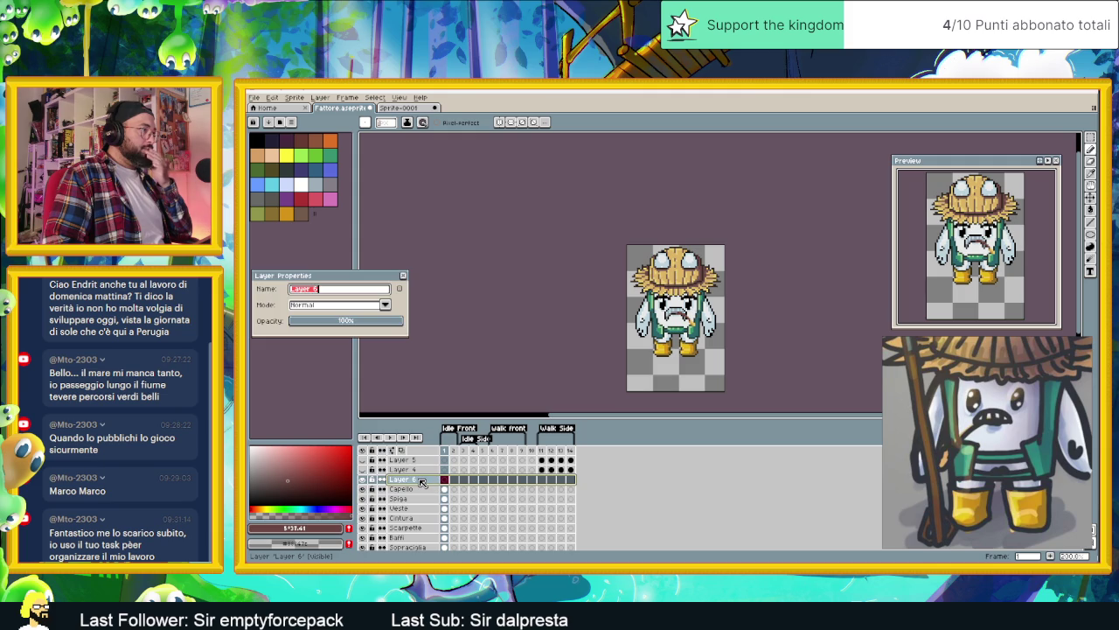
type("Forc")
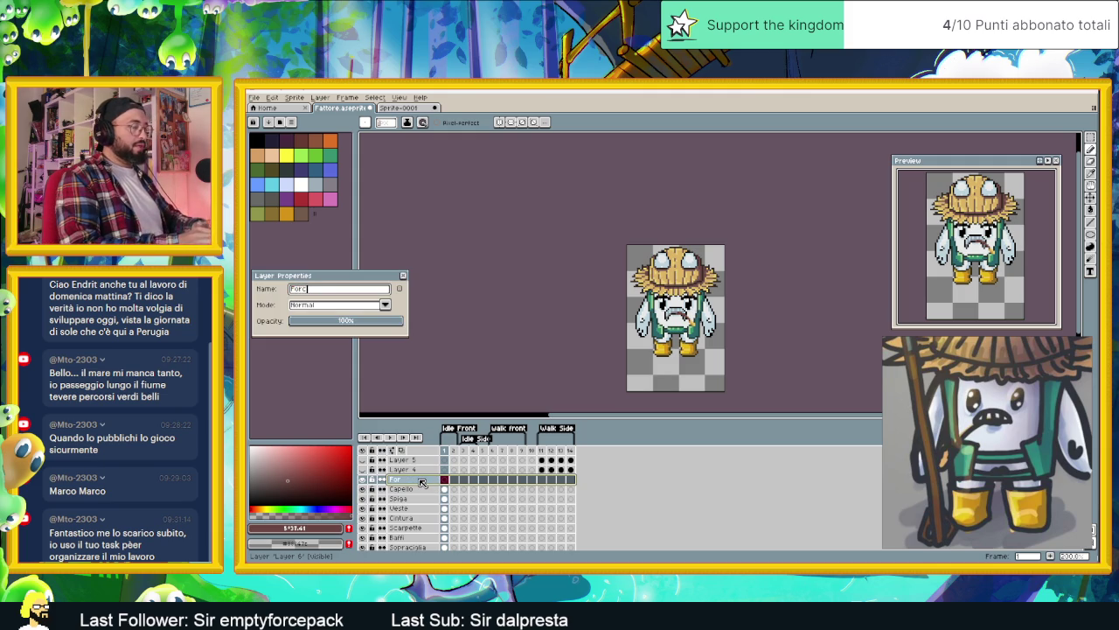
type("one")
key("Return")
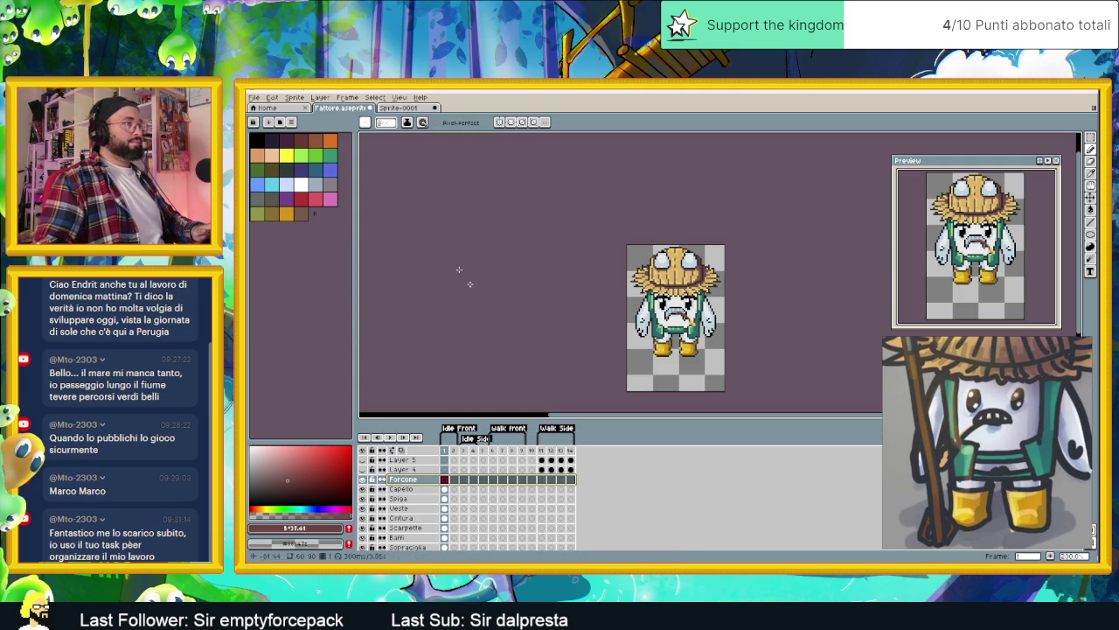
key("ctrl+s")
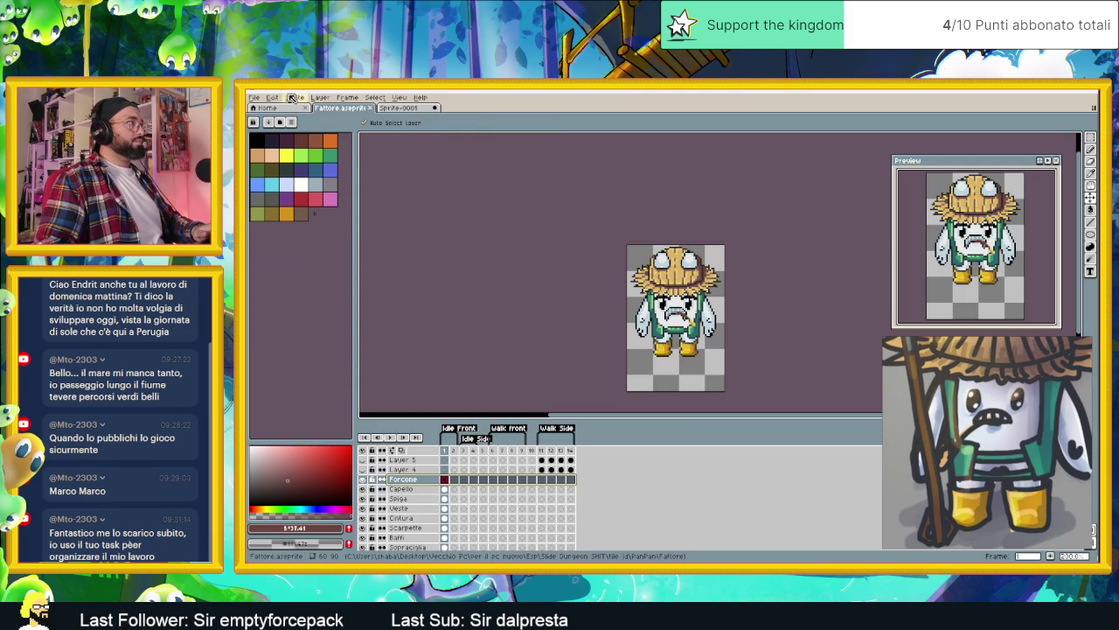
Step: Resize the canvas to 120×120 with the bottom-centre anchor via Sprite > Canvas Size
left_click(272, 97)
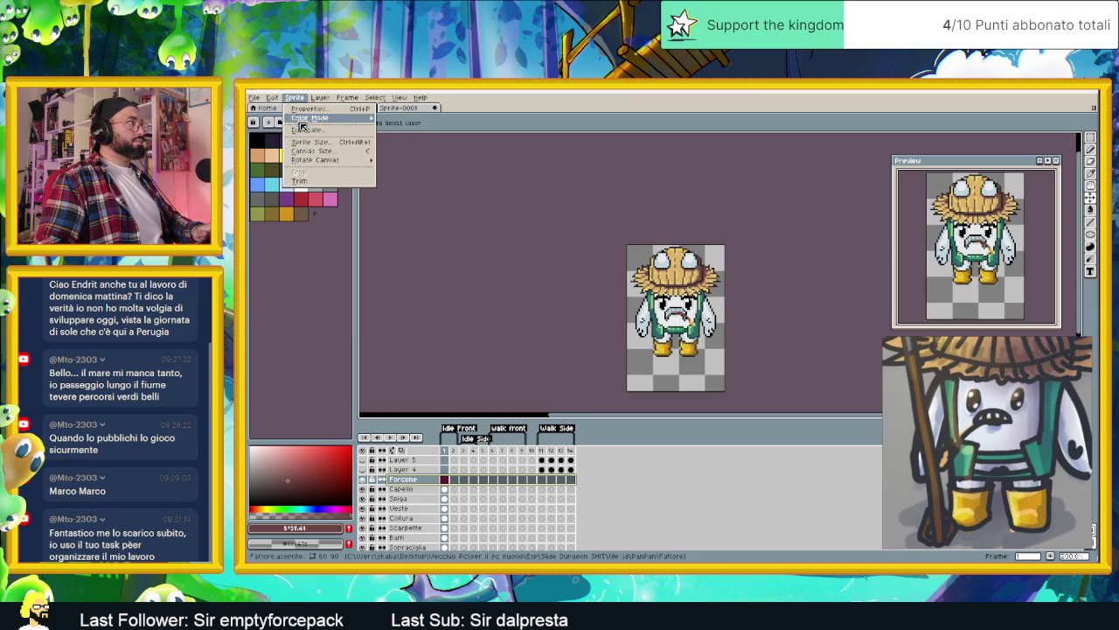
left_click(326, 152)
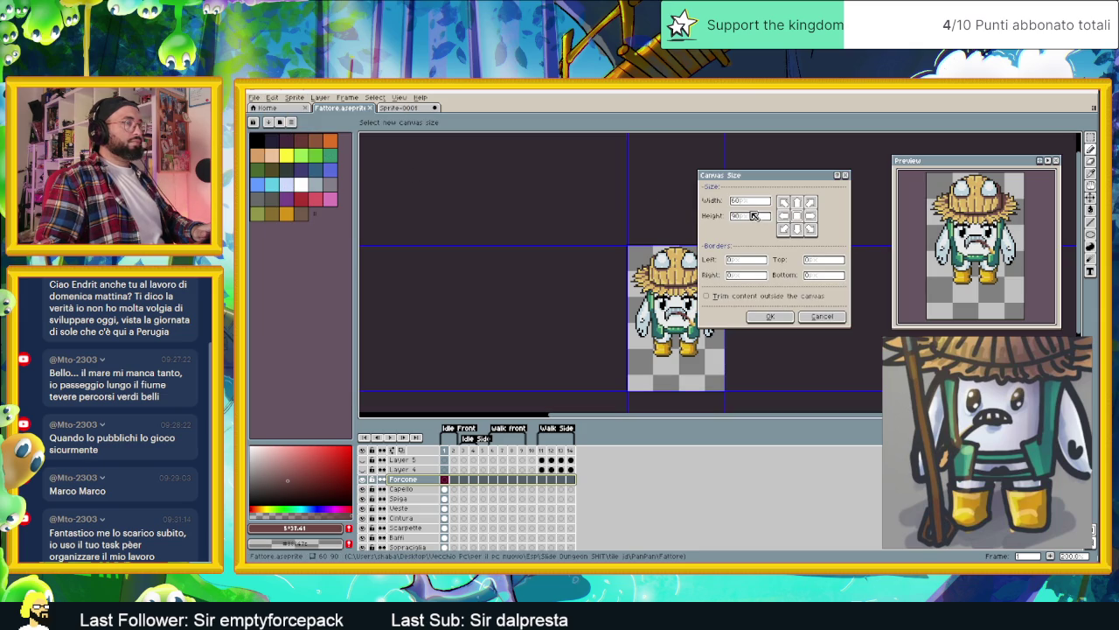
left_click(755, 203)
type("+4")
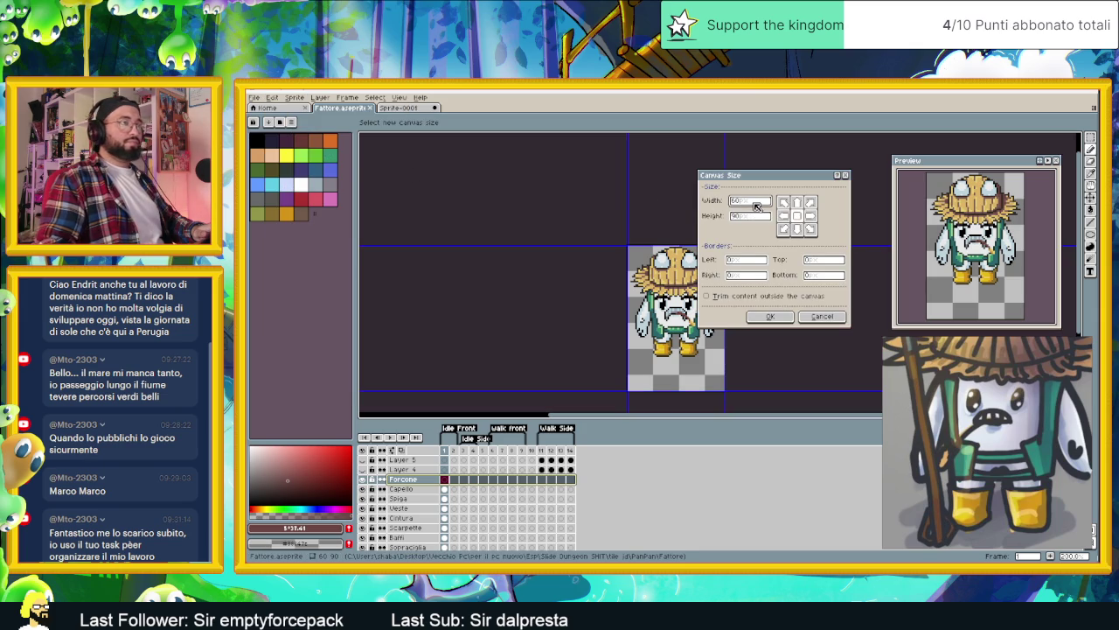
type("0")
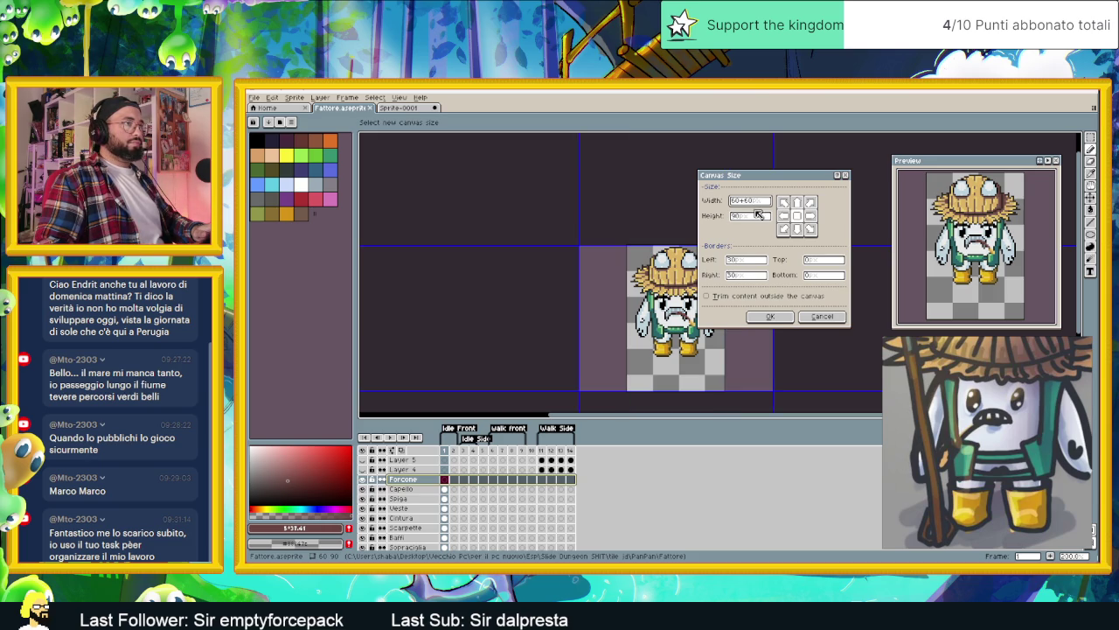
key("Tab")
left_click(793, 217)
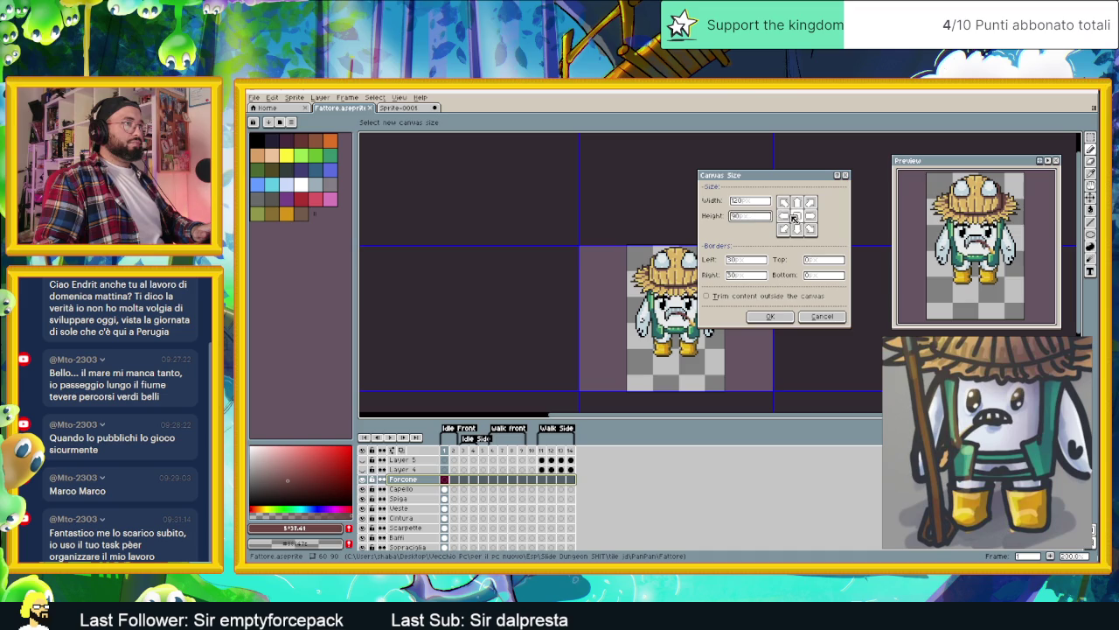
type("+4")
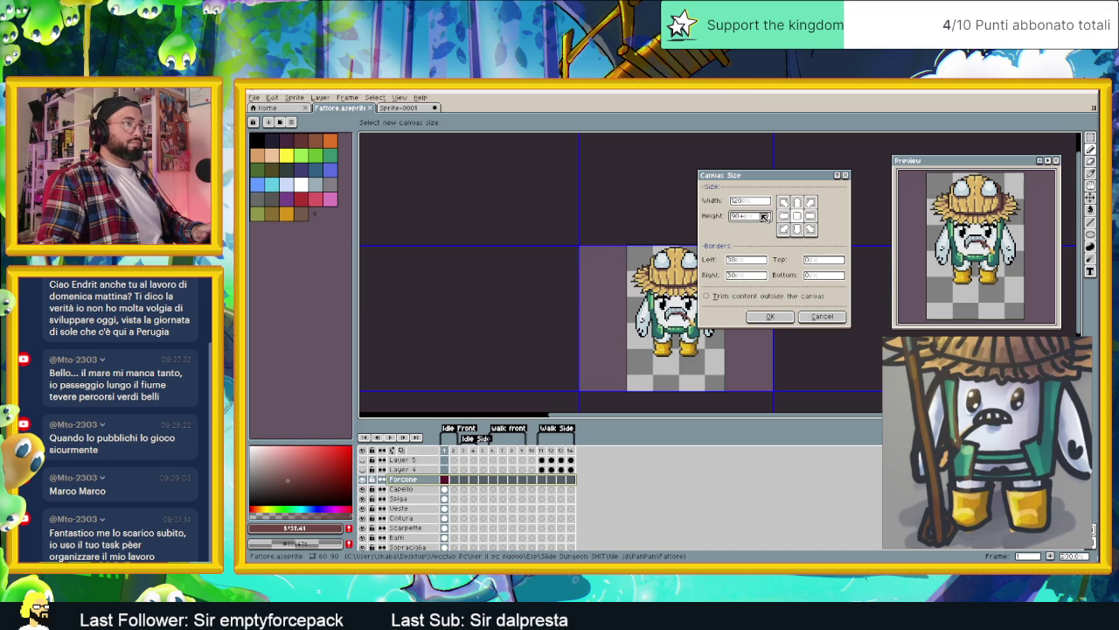
type("0")
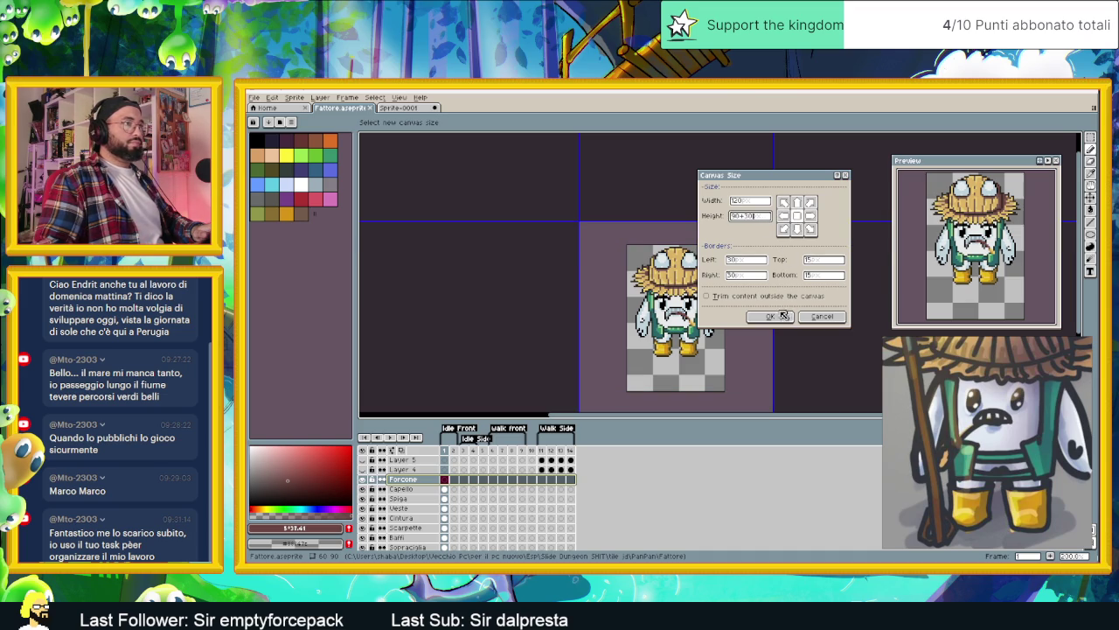
left_click(798, 231)
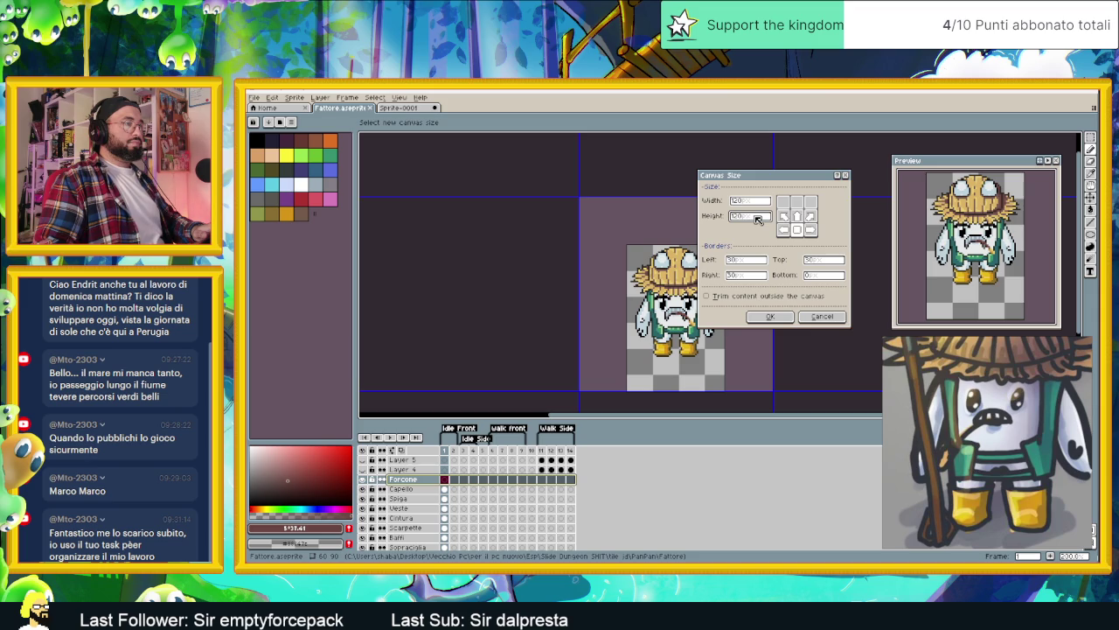
left_click(786, 316)
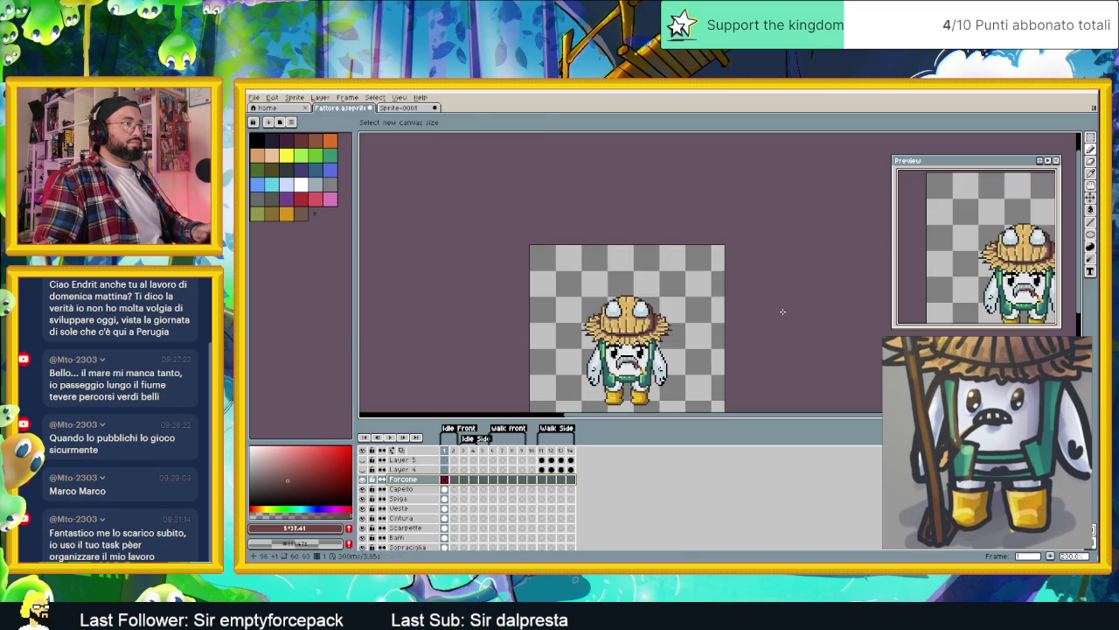
Step: Switch from the straw-hat reference back to the Fattore sprite and show File > Open Recent
scroll(593, 324, "up", 1)
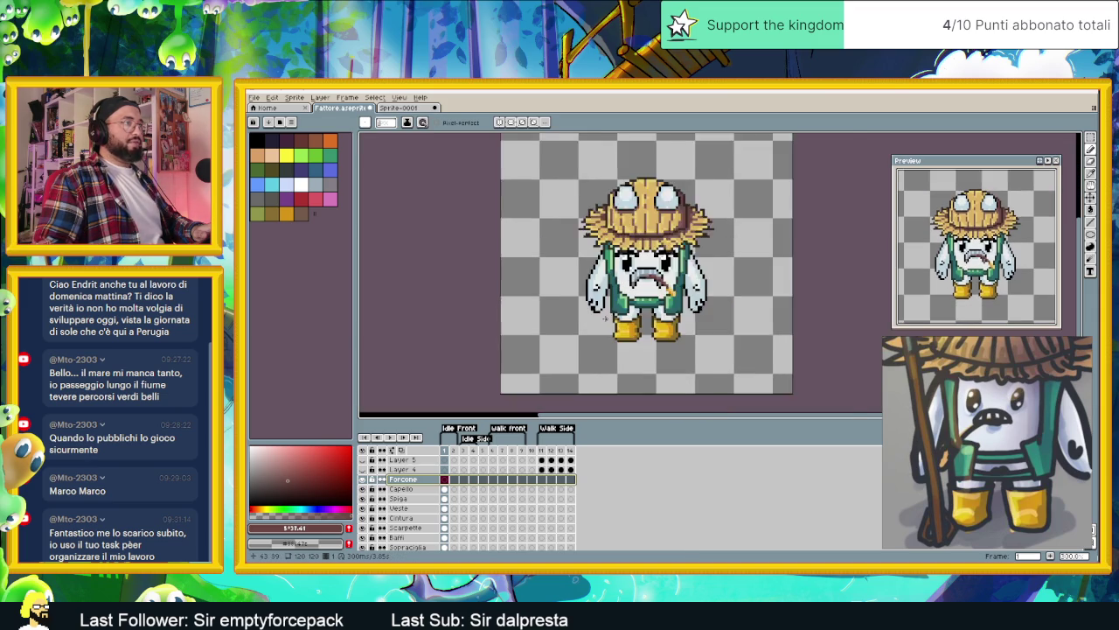
scroll(593, 324, "up", 1)
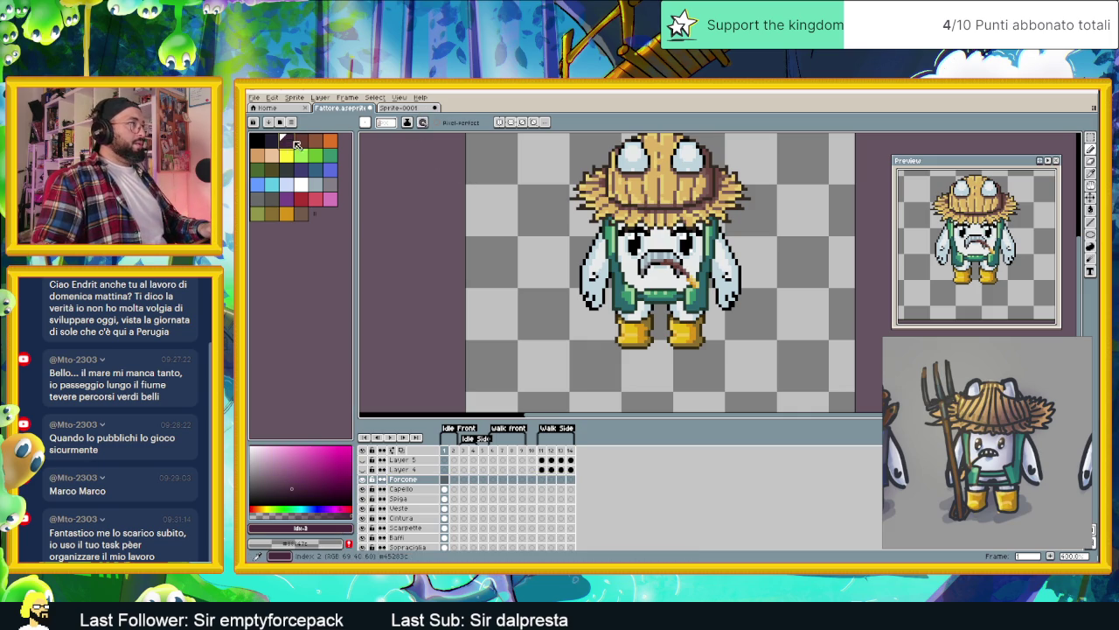
left_click(401, 106)
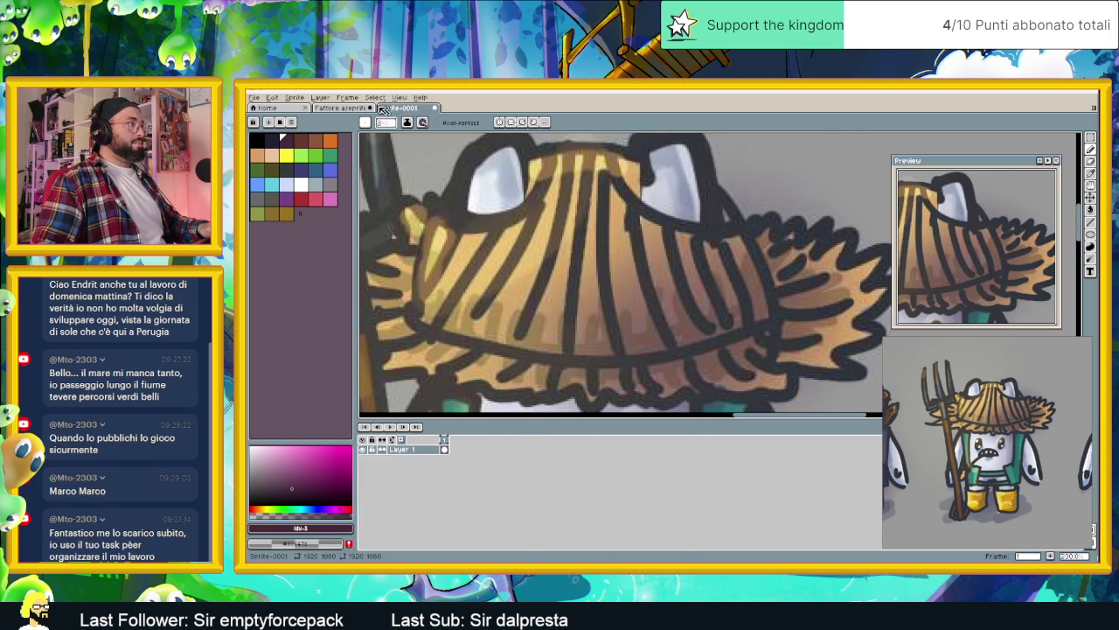
left_click(374, 108)
left_click(253, 97)
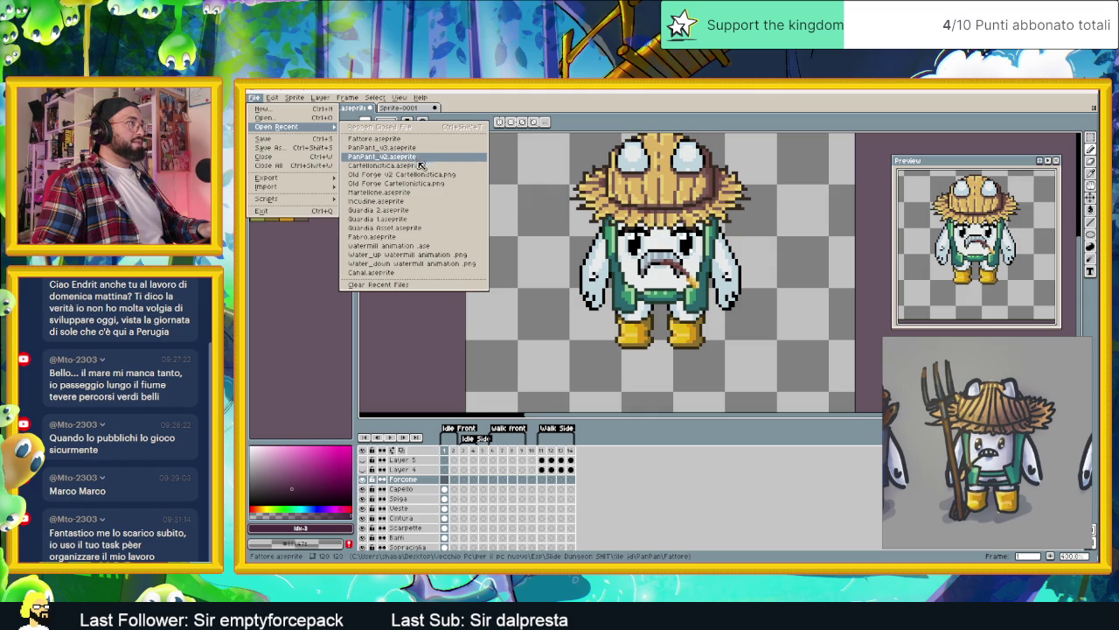
Step: Open the Guardia 2 guard sprite and pick the dark brown of the guard's staff
left_click(429, 211)
scroll(628, 287, "up", 1)
scroll(665, 298, "up", 1)
scroll(671, 249, "up", 1)
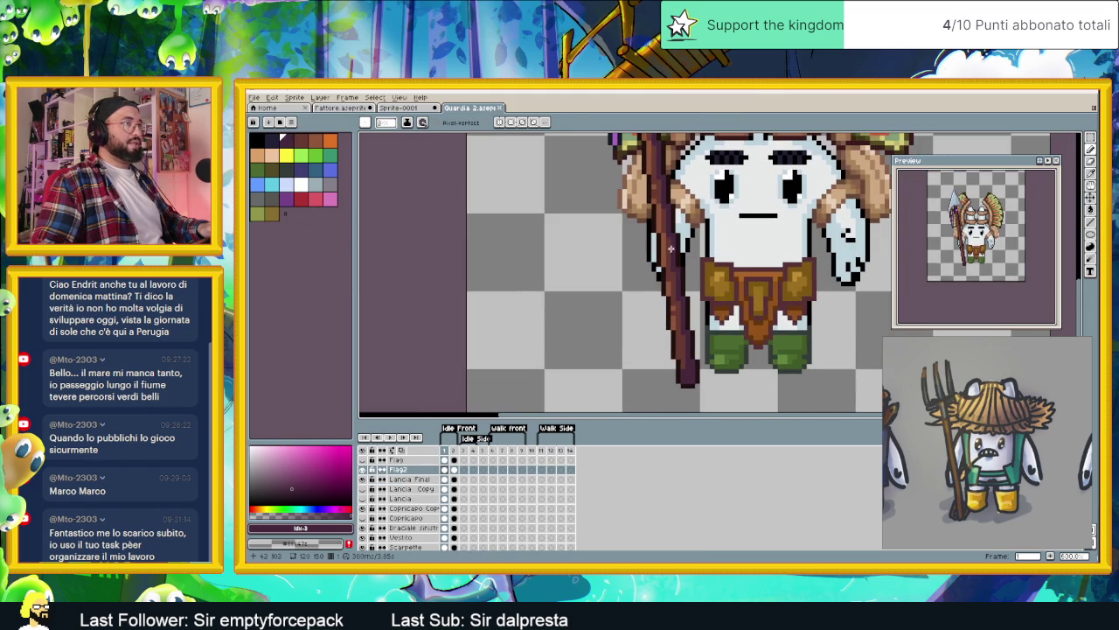
left_click(671, 249, "alt")
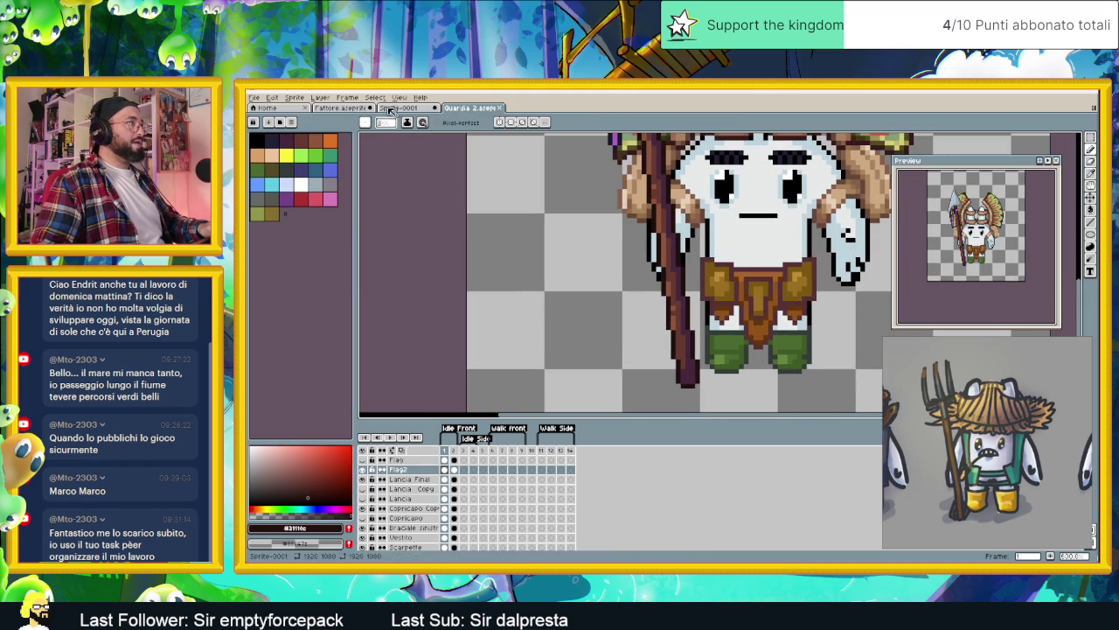
Step: Move the reference drawing's tab to the end and compare the farmer sprite with it
left_click_drag(391, 111, 473, 107)
left_click(341, 107)
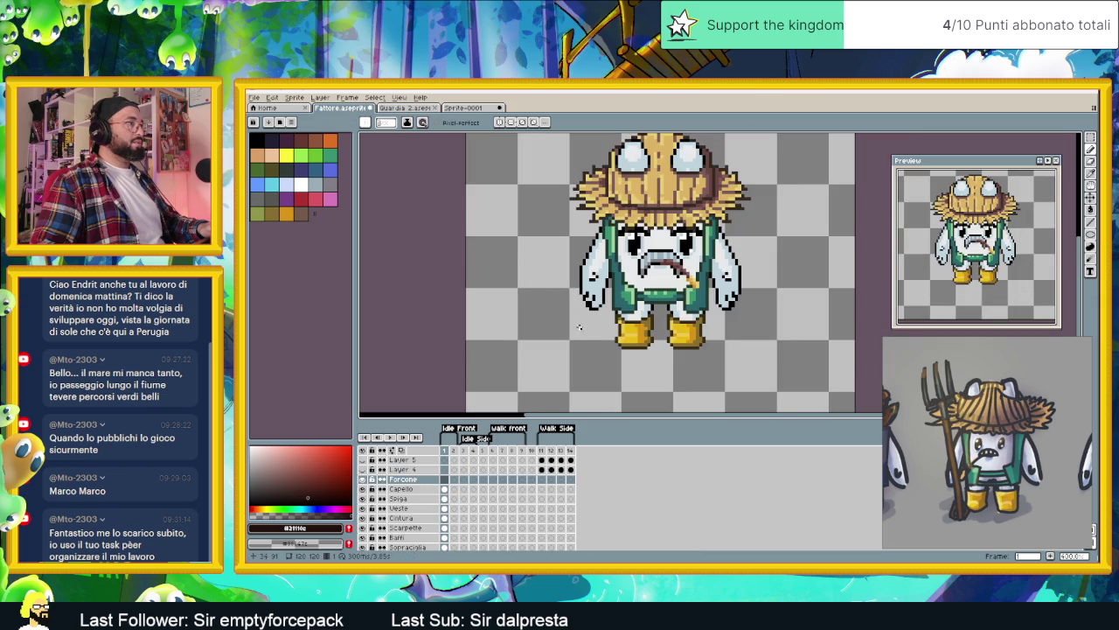
scroll(627, 352, "up", 1)
scroll(613, 293, "down", 1)
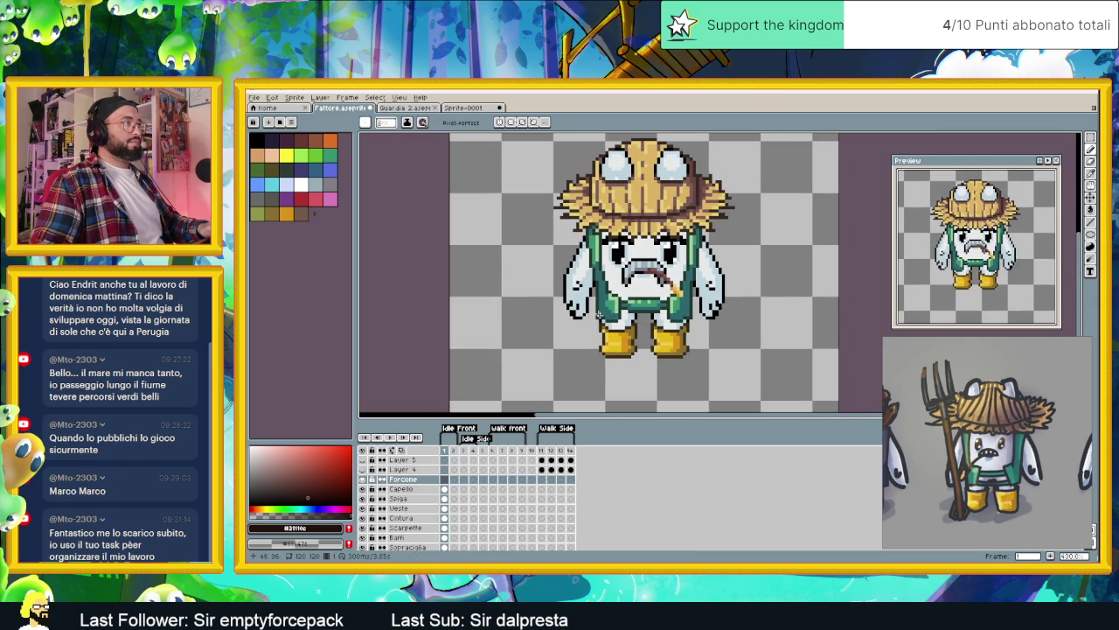
left_click(464, 108)
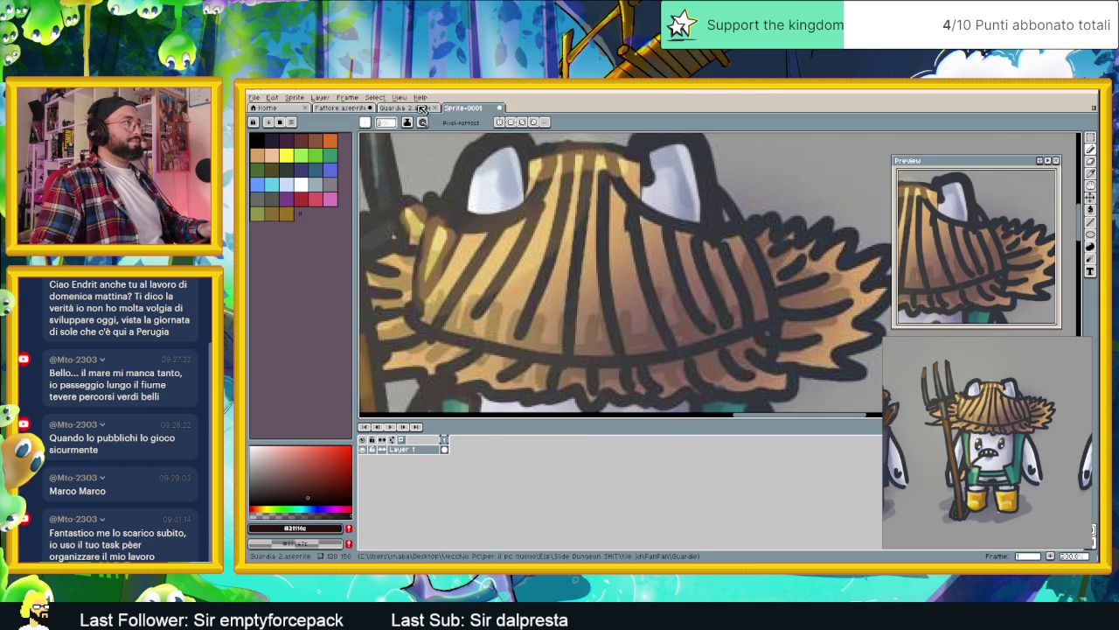
Step: Copy the spear cel from the Lancia Final layer in frame 1, then return to the farmer sprite
key("ctrl+shift+Tab")
scroll(678, 248, "up", 1)
scroll(678, 248, "up", 1)
scroll(682, 246, "down", 1)
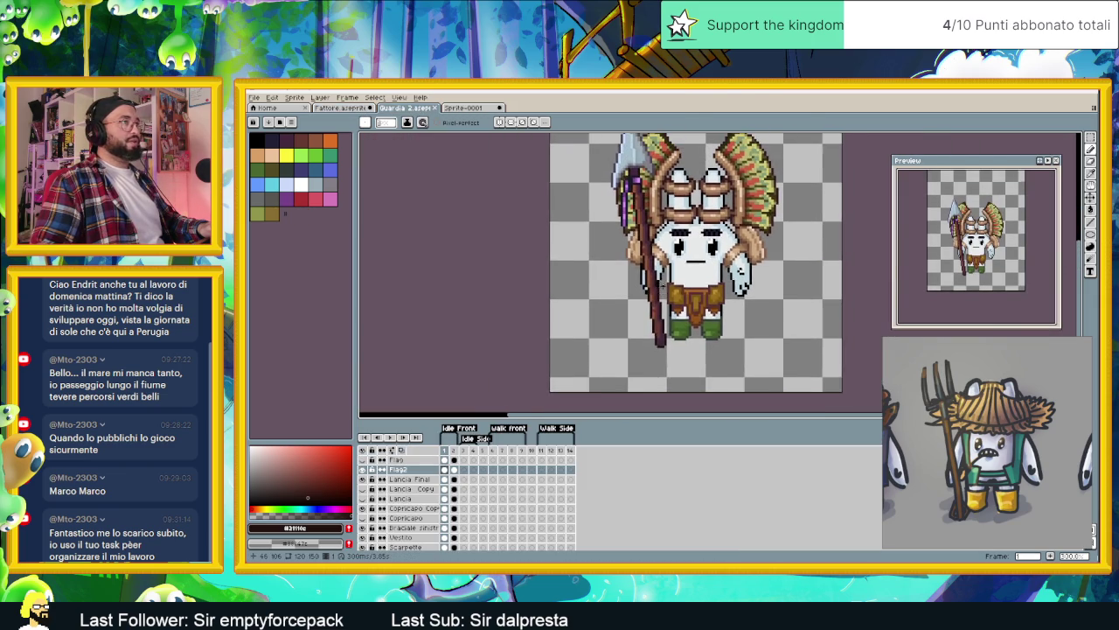
scroll(683, 245, "down", 1)
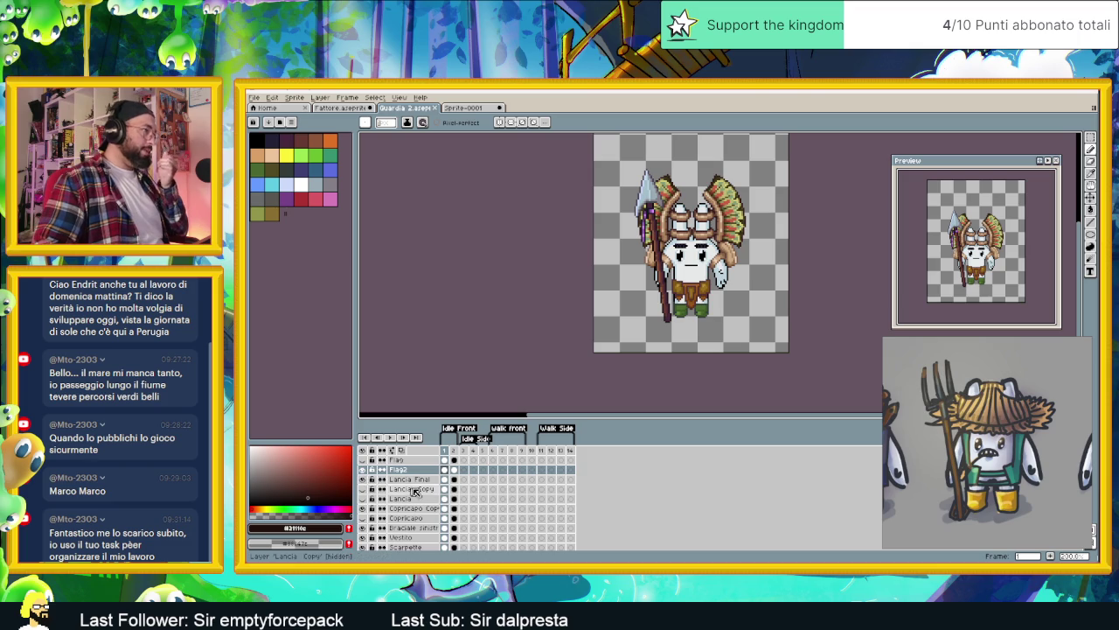
left_click(407, 479)
left_click(454, 479)
key("v")
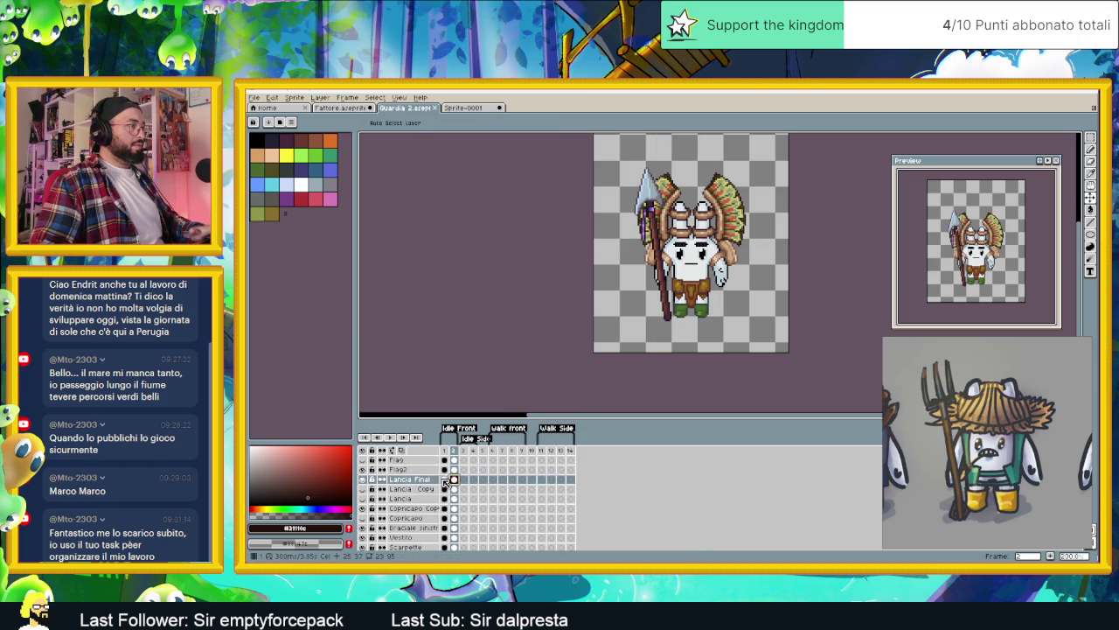
left_click(445, 480)
key("b")
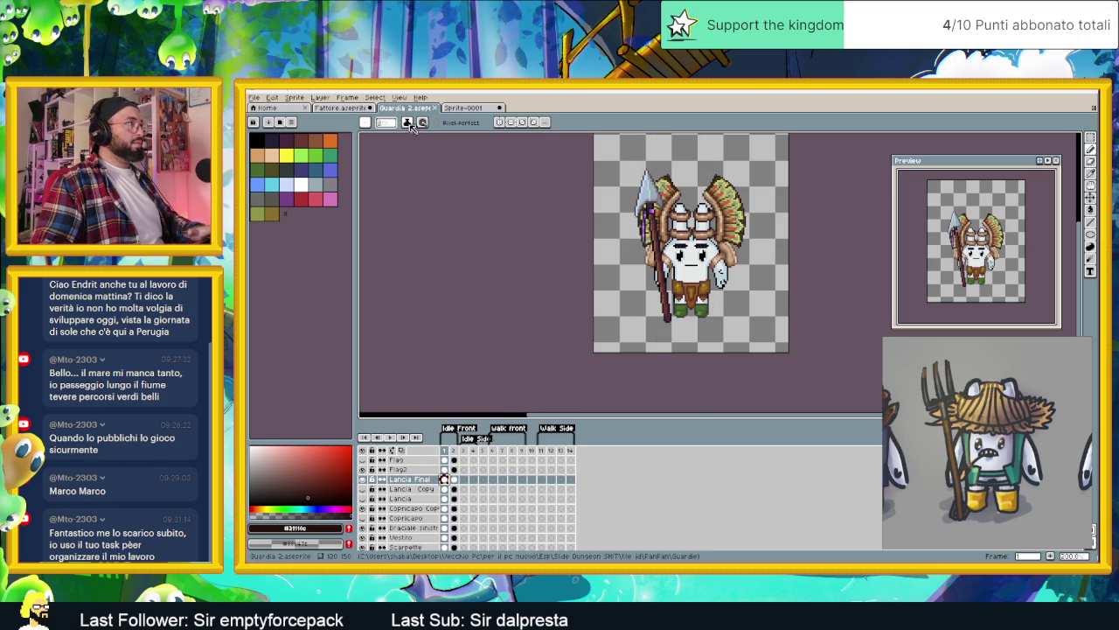
key("ctrl+shift+Tab")
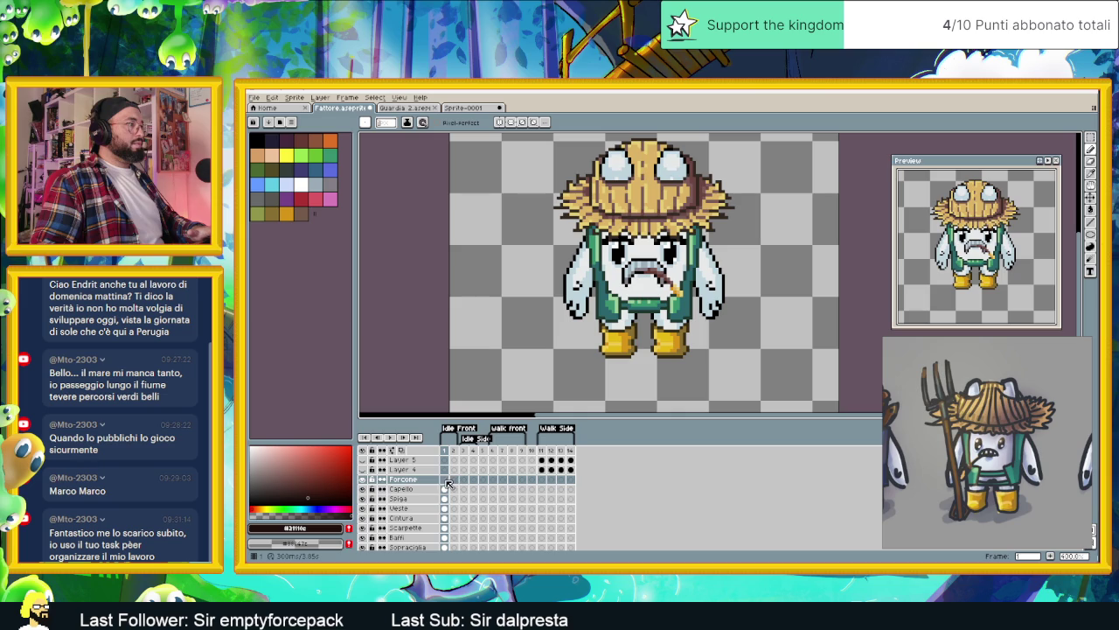
Step: Paste the spear onto the Forcone layer and raise it upright, two pixels higher, beside the farmer
key("ctrl+v")
key("minus")
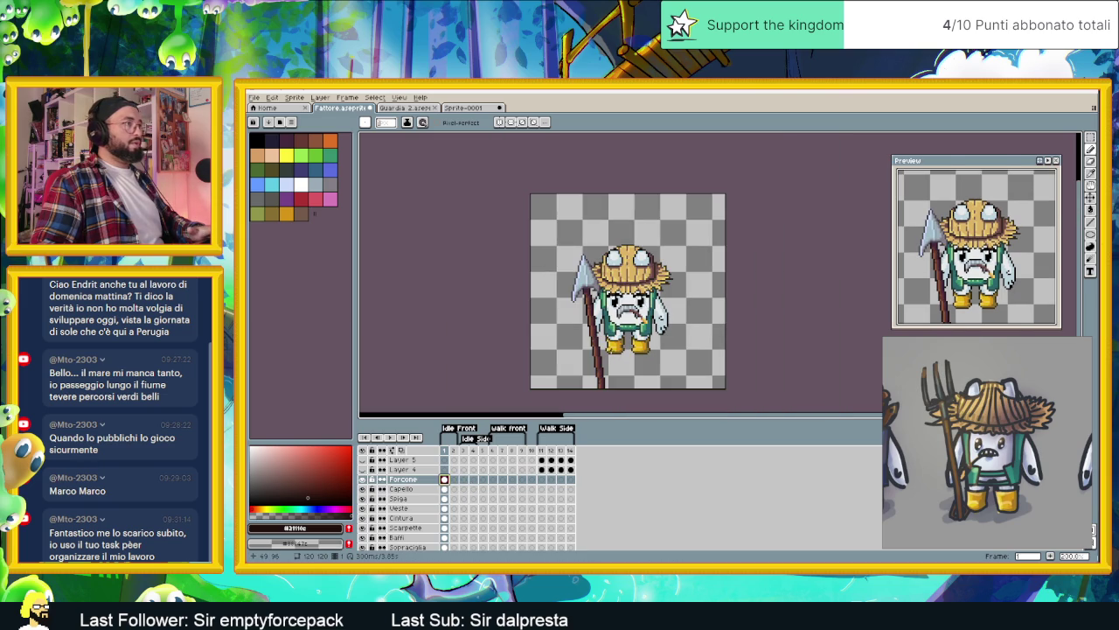
key("v")
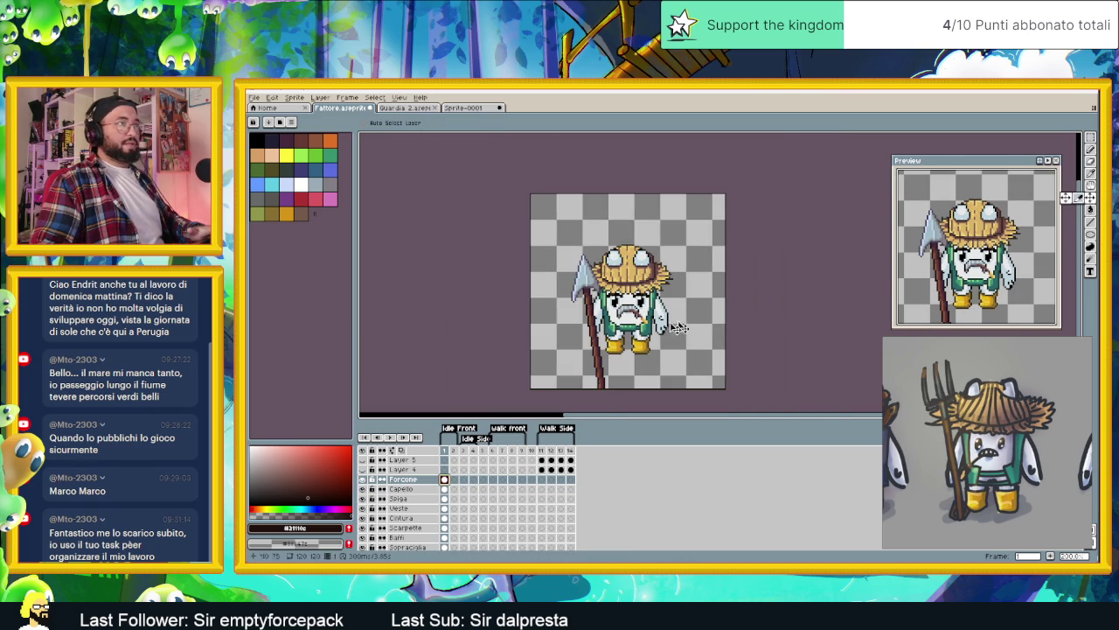
left_click_drag(670, 325, 665, 289)
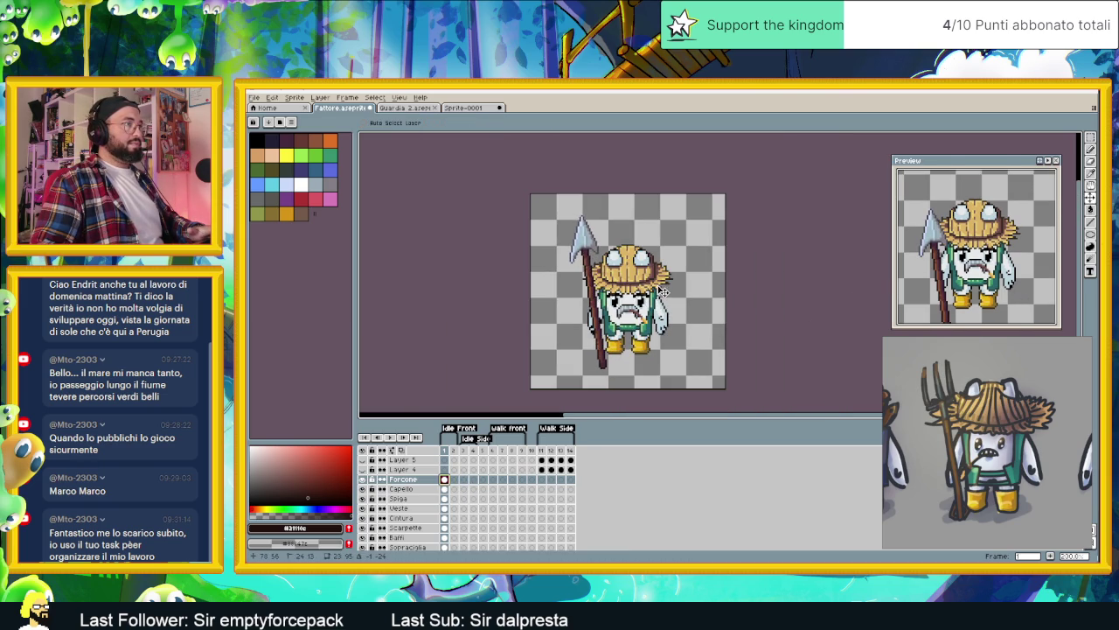
key("Up")
key("Up")
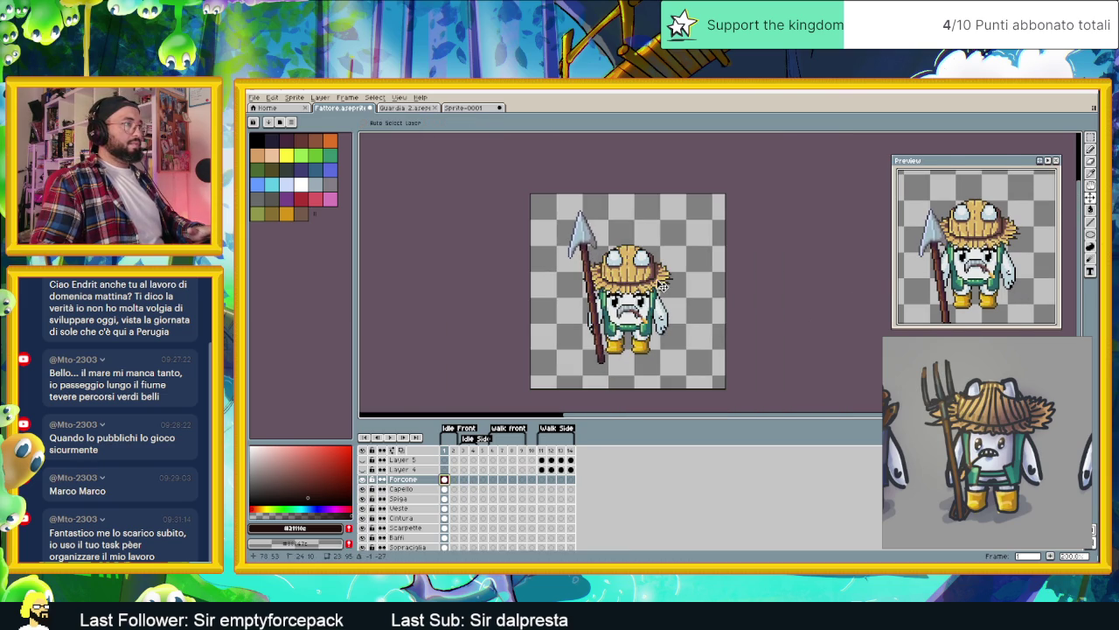
key("Up")
key("Up")
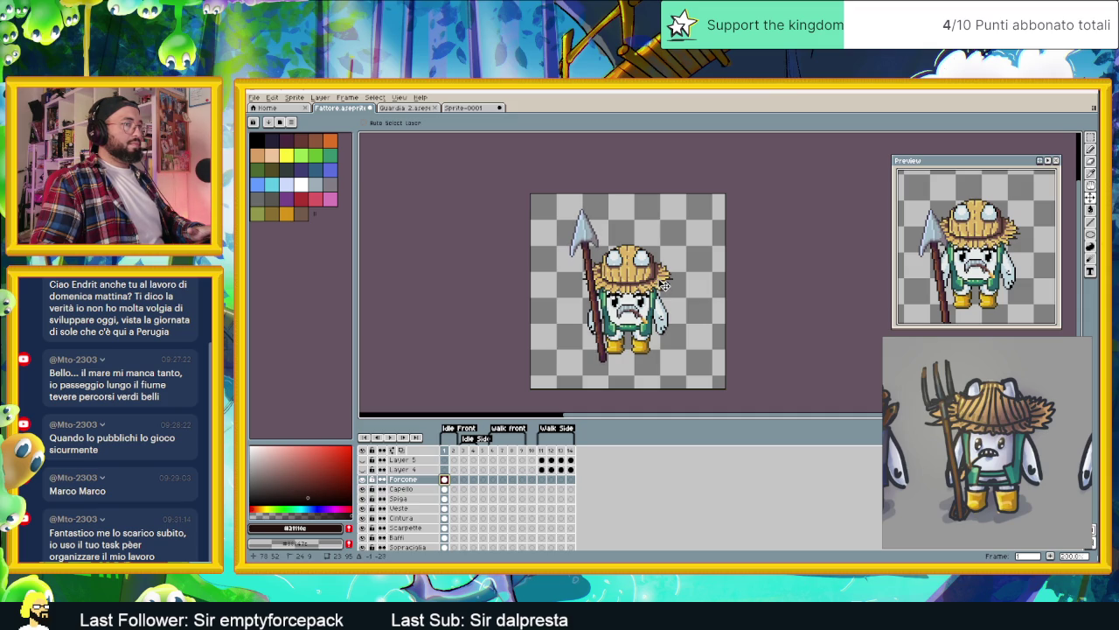
scroll(608, 348, "up", 1)
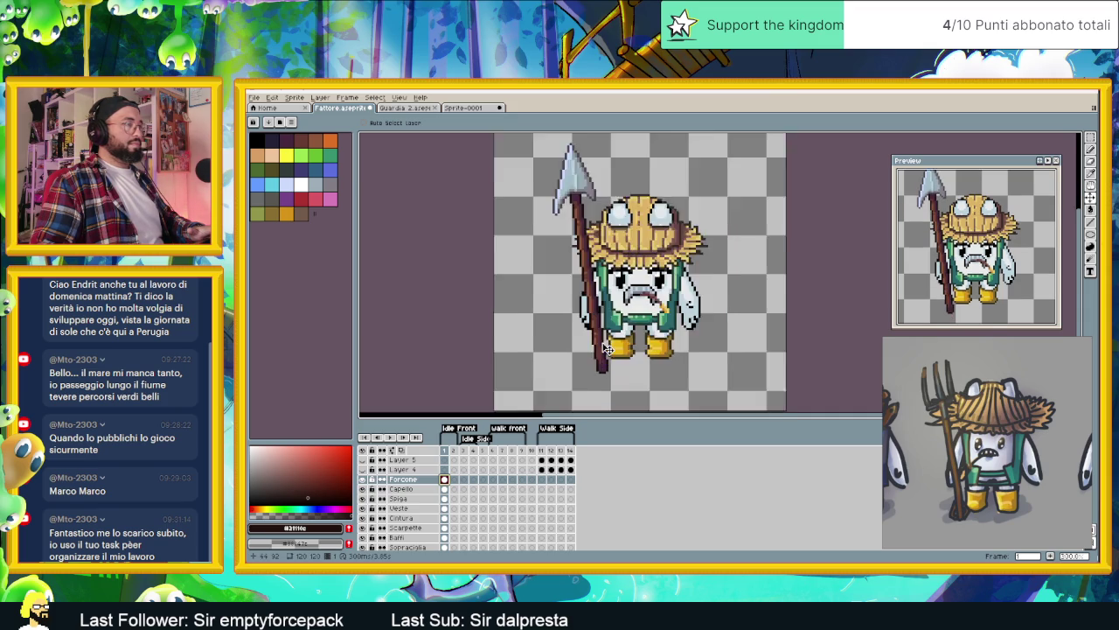
scroll(608, 348, "up", 1)
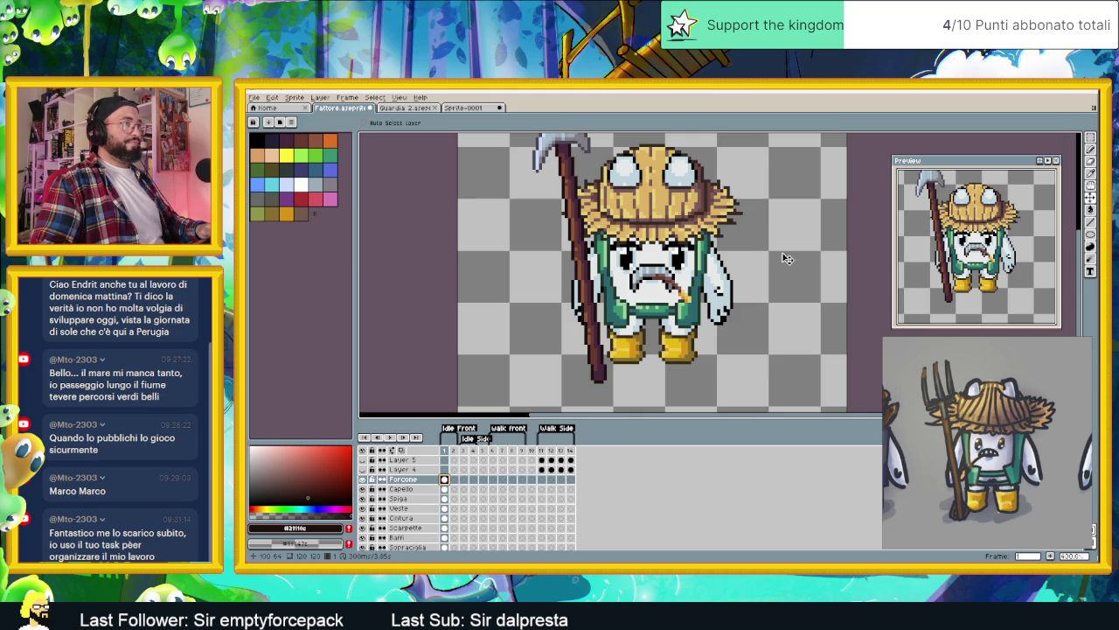
Step: Pick the dark outline colour and draw a straight dark line extending below the pitchfork shaft
left_click(1094, 140)
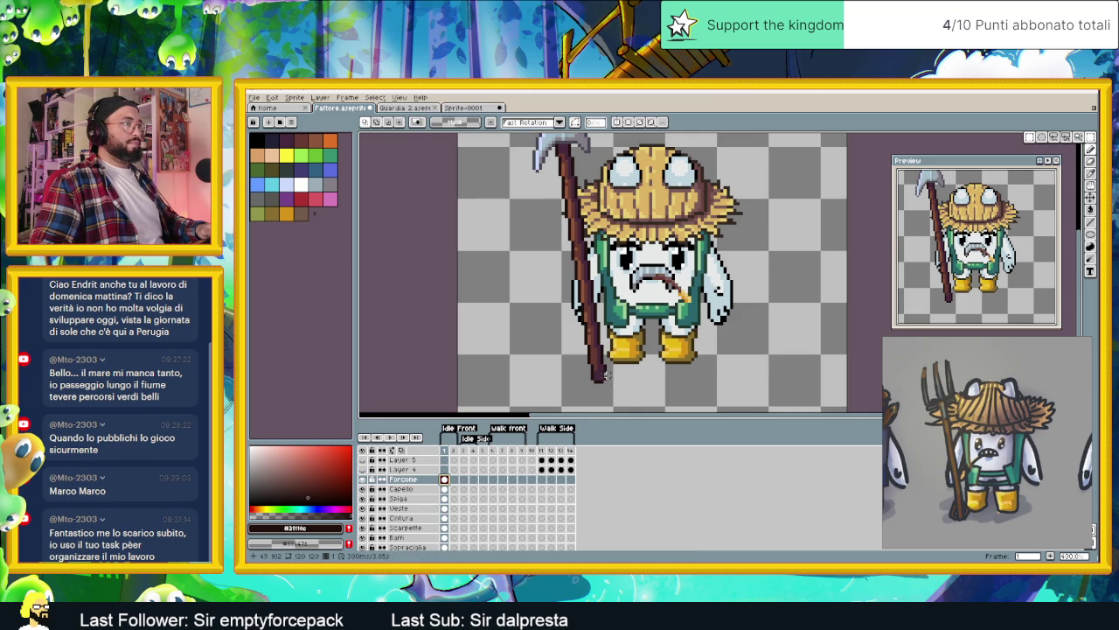
scroll(605, 376, "up", 1)
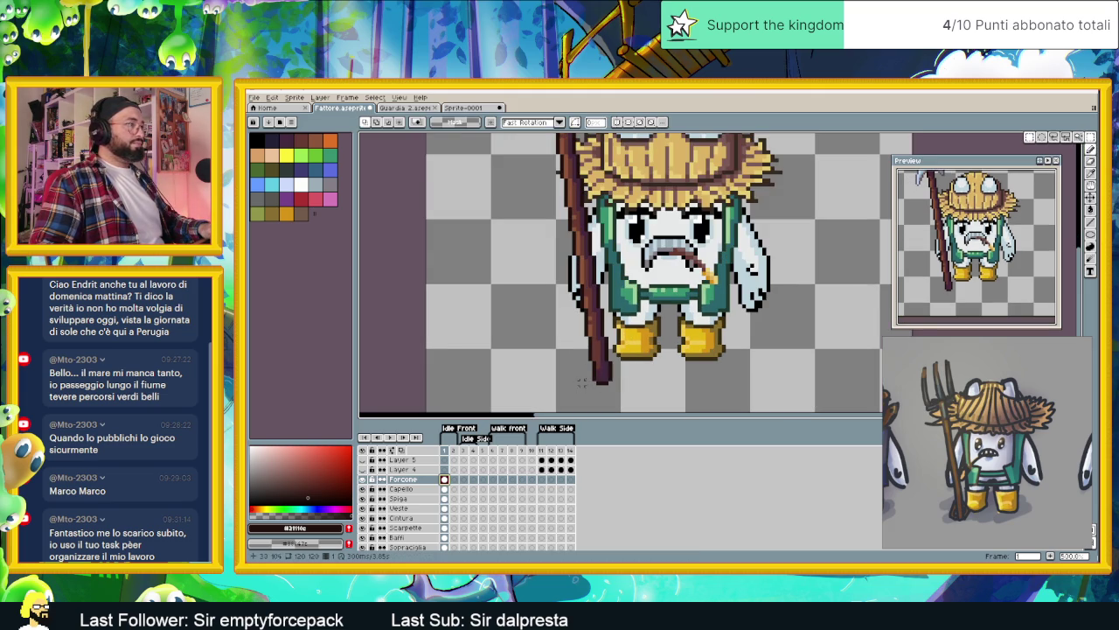
left_click(1091, 223)
scroll(579, 271, "up", 1)
scroll(579, 271, "up", 1)
scroll(579, 272, "up", 1)
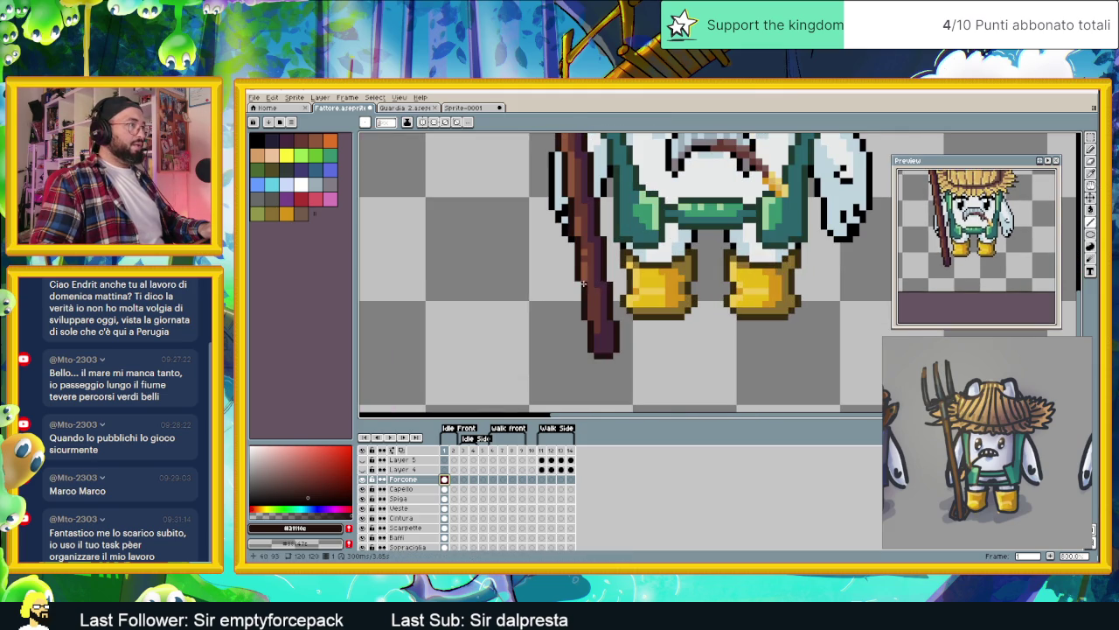
key("alt")
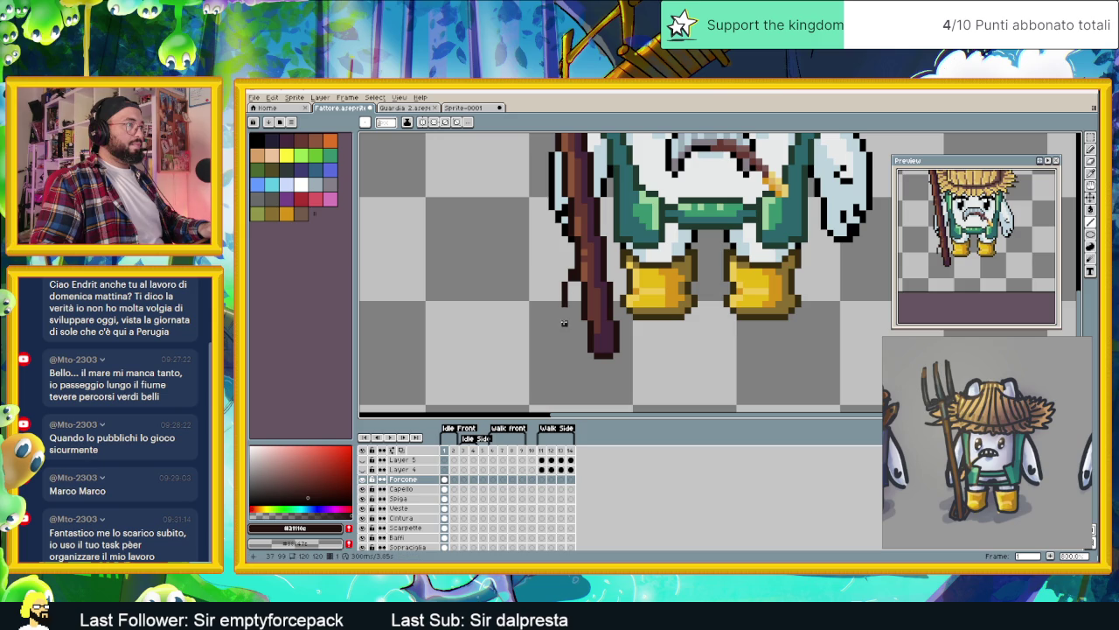
left_click_drag(564, 309, 564, 349)
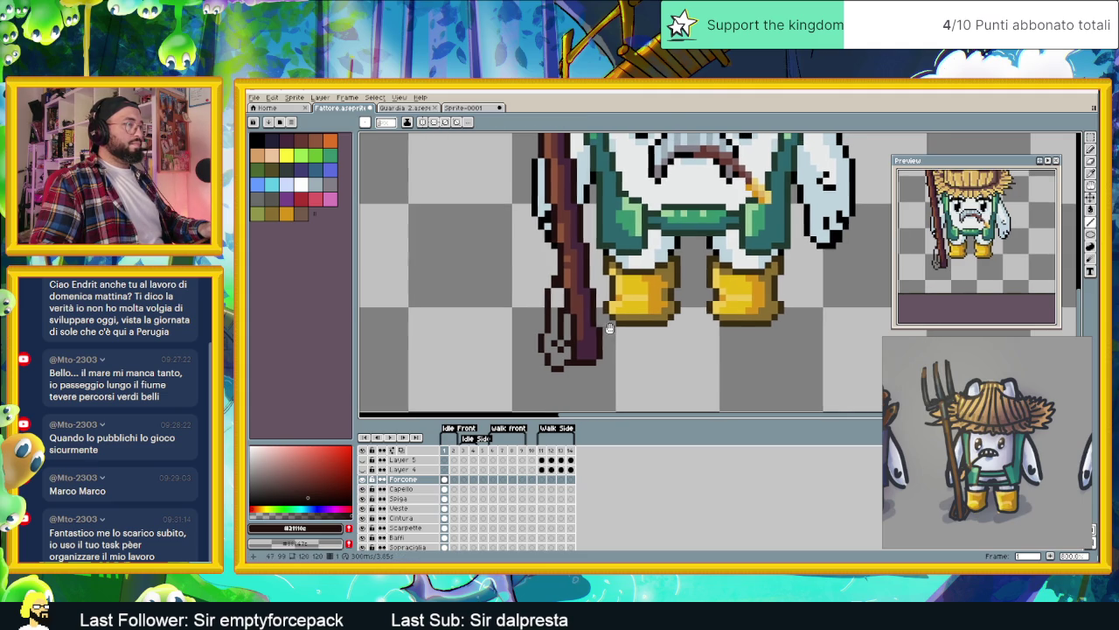
left_click_drag(619, 322, 600, 329)
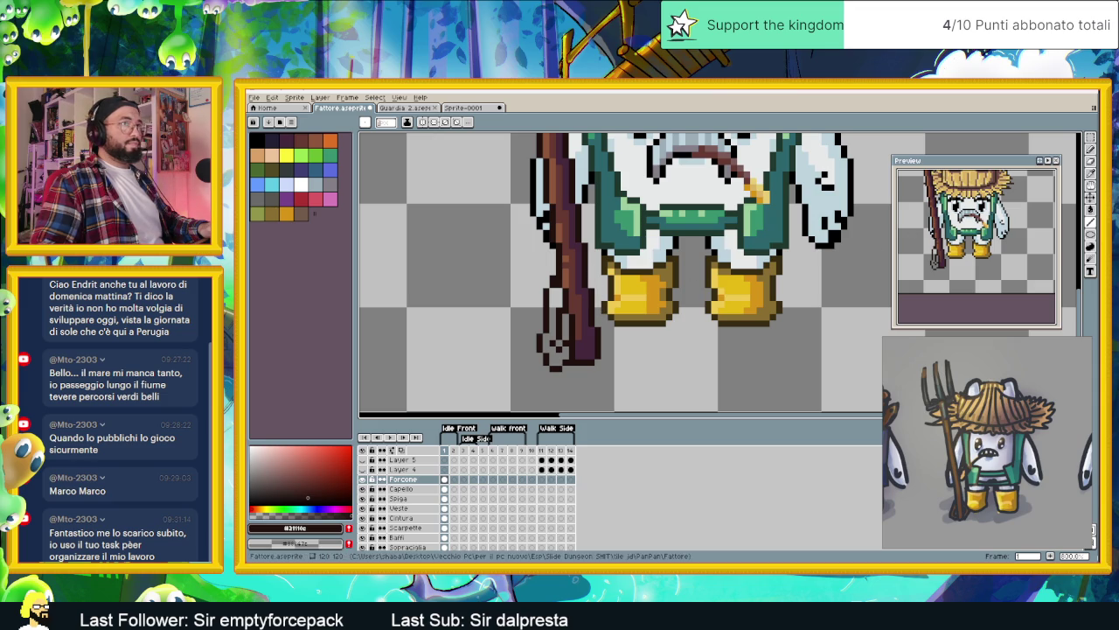
Step: Move the drawn tines right and down, then erase the reddish stroke along the handle
key("m")
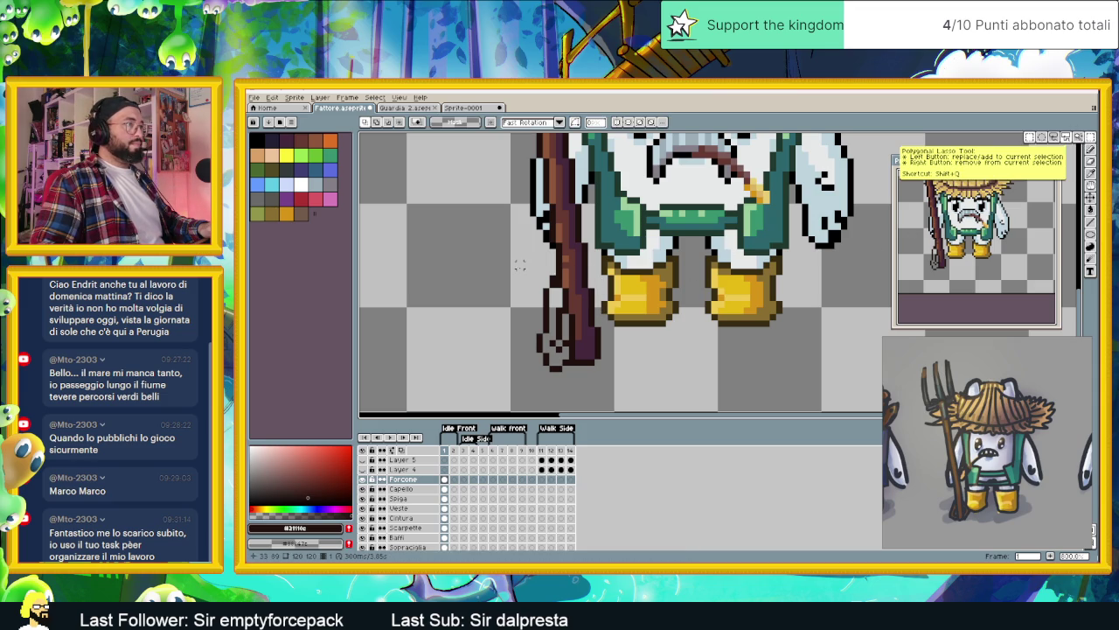
left_click_drag(518, 263, 577, 379)
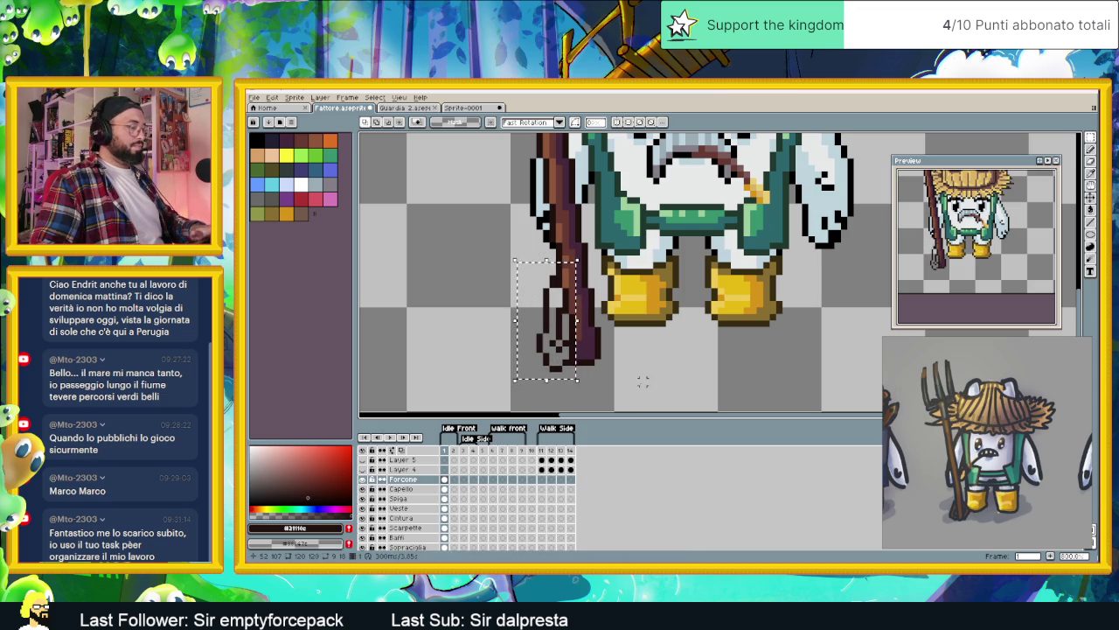
mouse_move(547, 335)
left_mouse_down()
mouse_move(752, 368)
mouse_move(712, 258)
left_mouse_up()
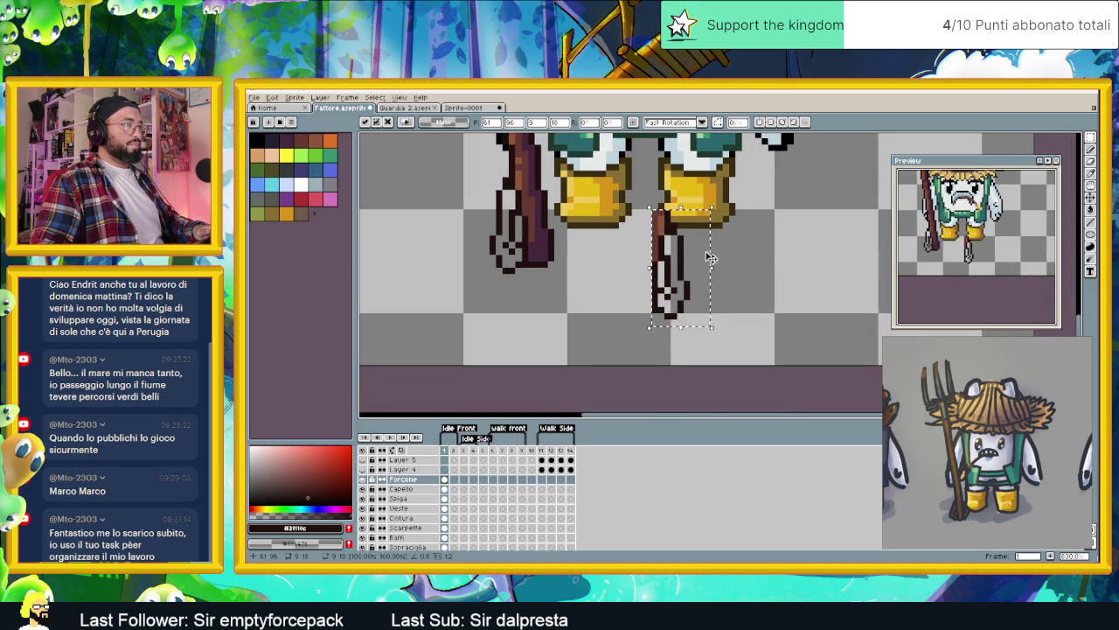
left_click(797, 277)
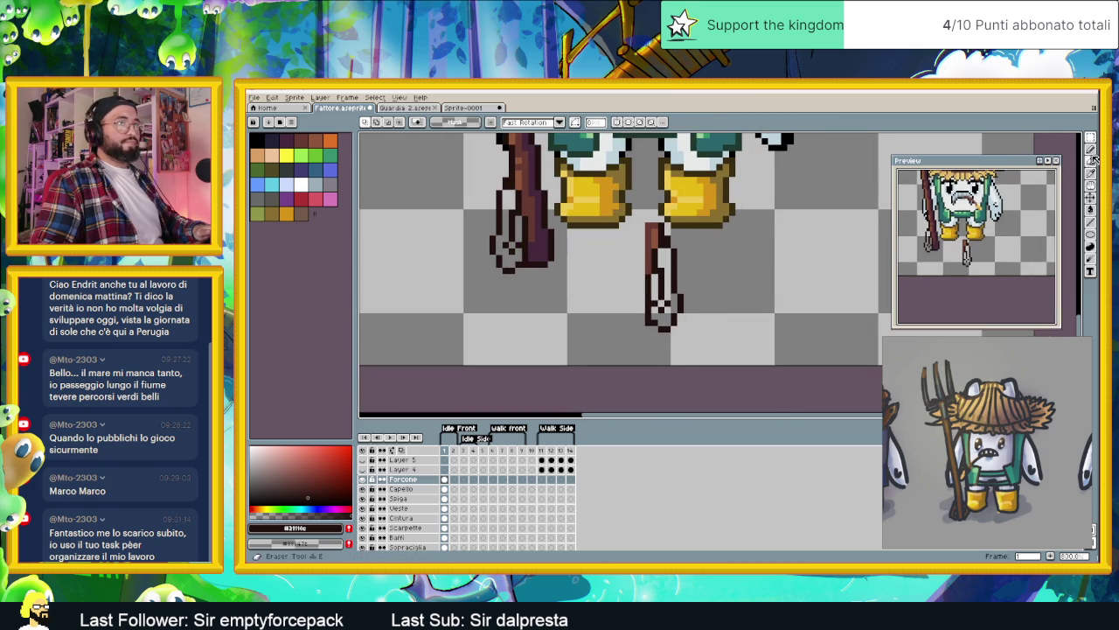
left_click(1090, 150)
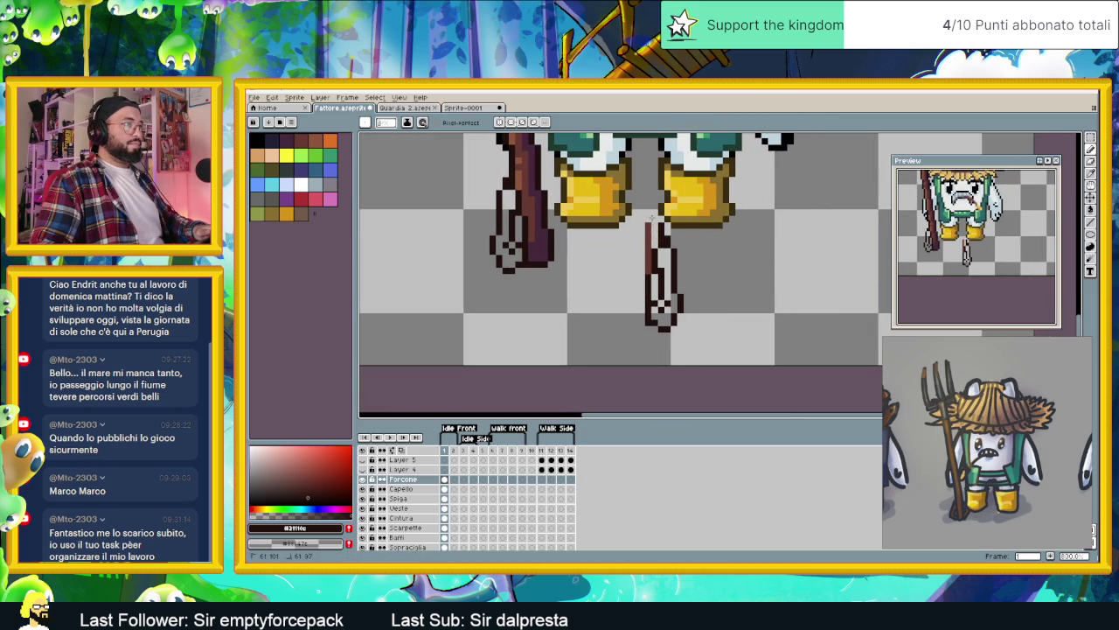
left_click_drag(643, 226, 647, 269)
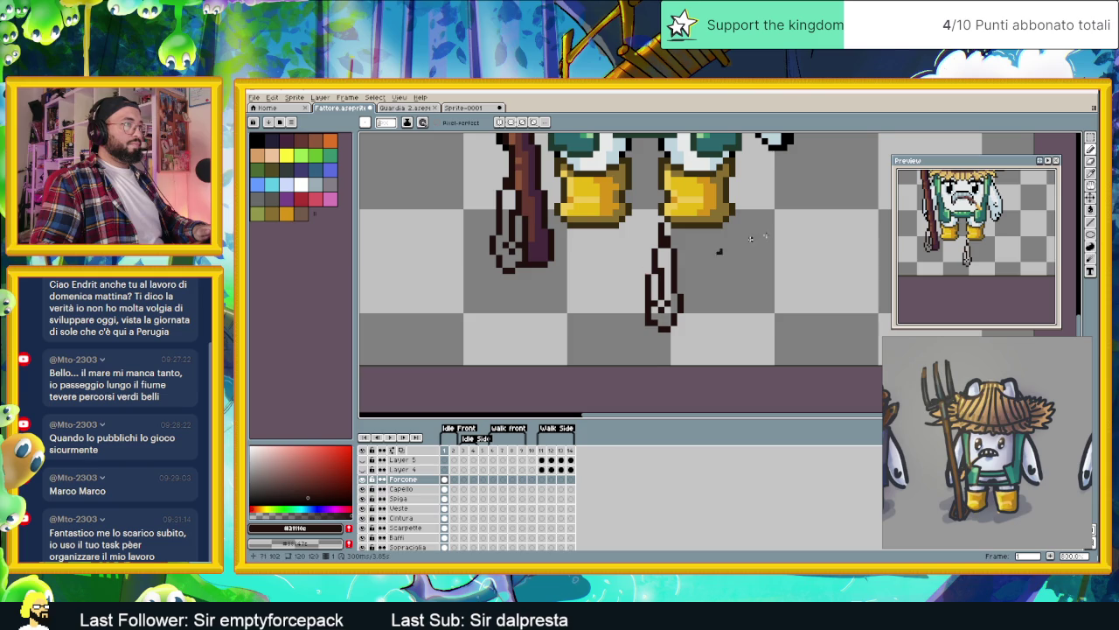
scroll(751, 238, "up", 2)
scroll(748, 244, "up", 1)
Step: Attach the loose tines beside the handle end and delete the leftover sketch below the boots
key("m")
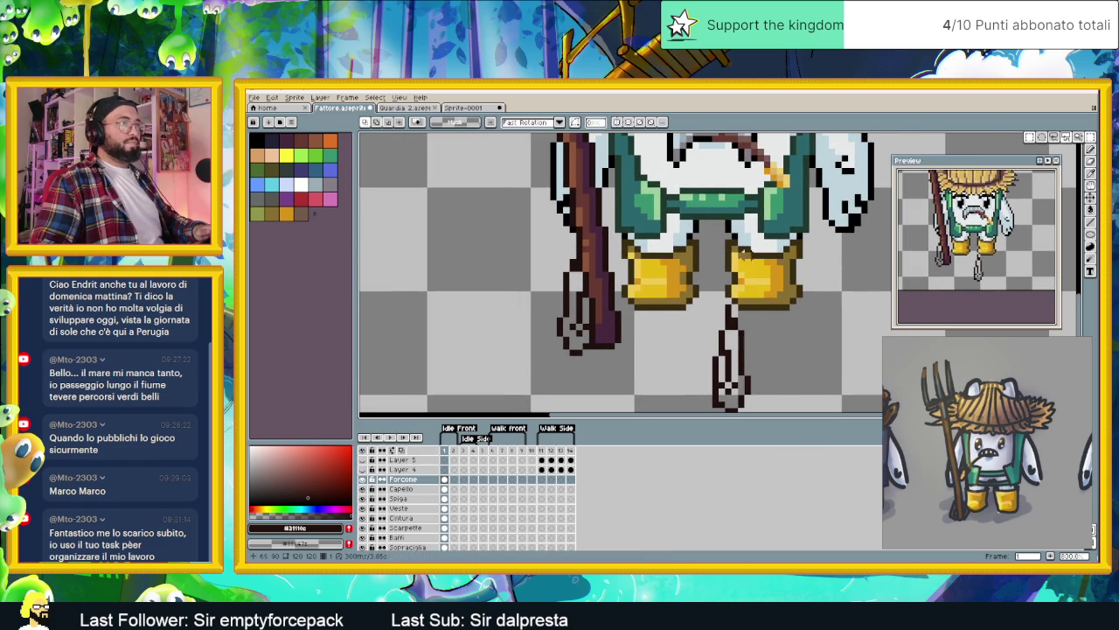
mouse_move(678, 282)
left_mouse_down()
mouse_move(782, 405)
mouse_move(653, 304)
left_mouse_up()
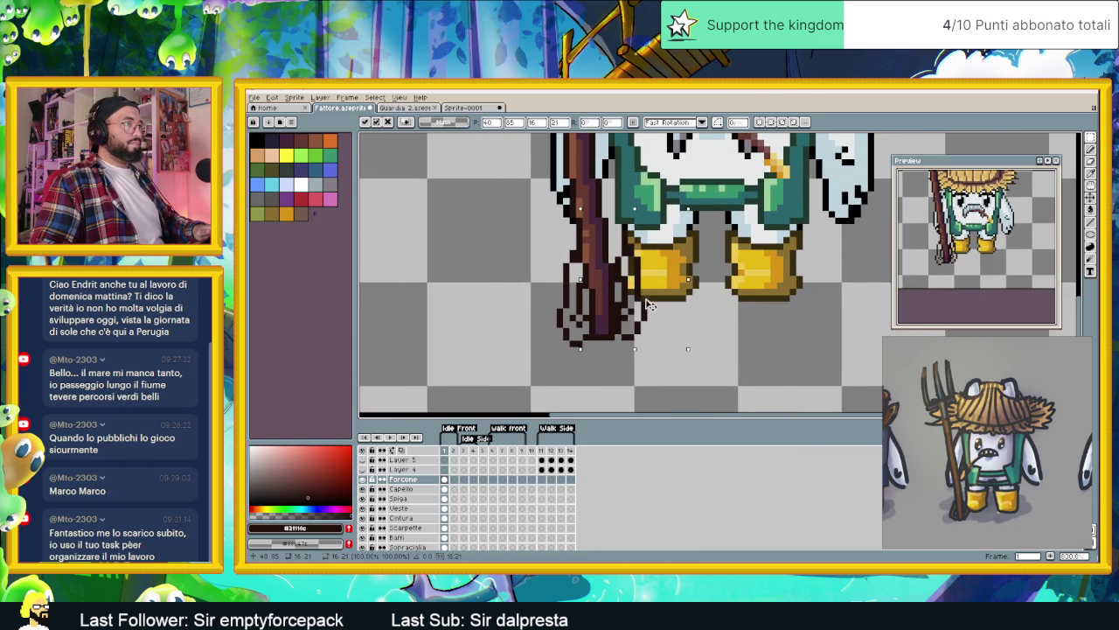
mouse_move(649, 303)
left_mouse_down()
mouse_move(632, 299)
mouse_move(714, 322)
left_mouse_up()
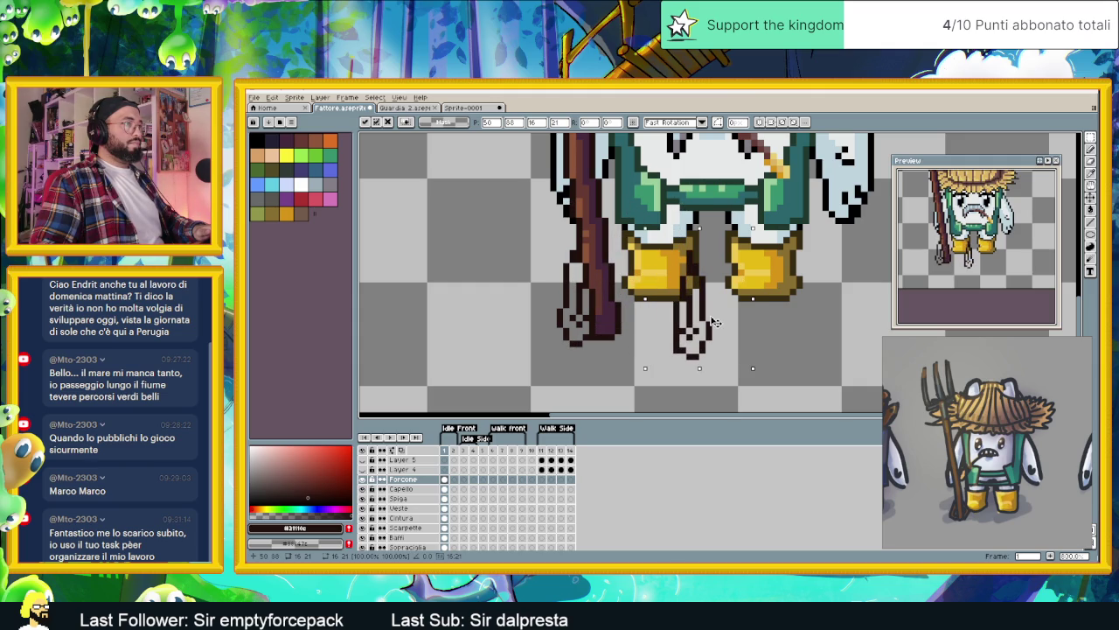
left_click(805, 303)
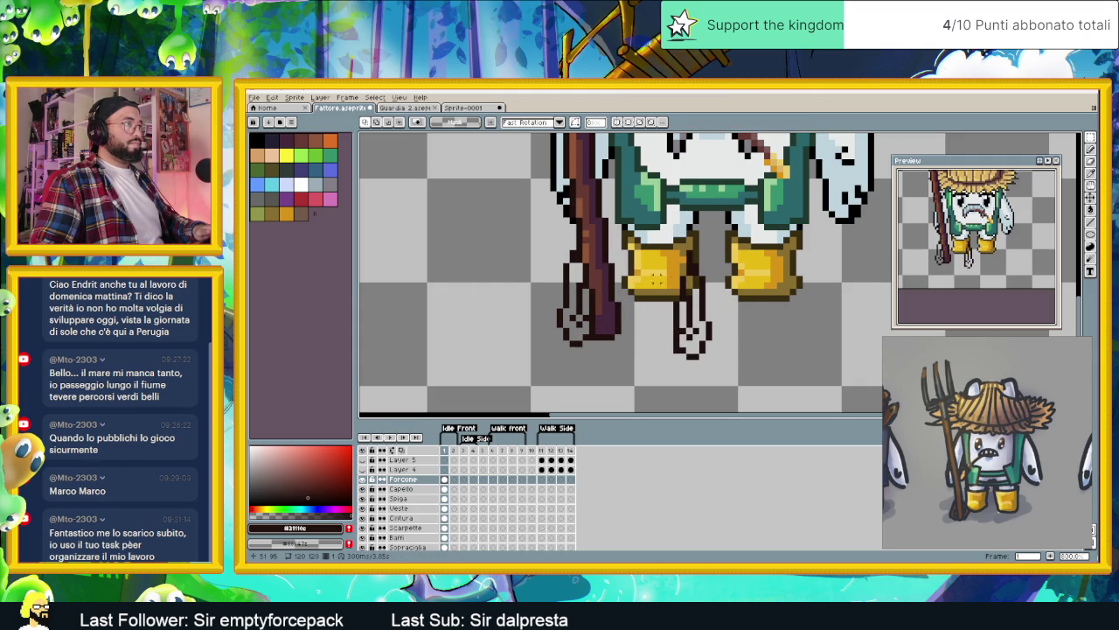
left_click_drag(657, 229, 750, 376)
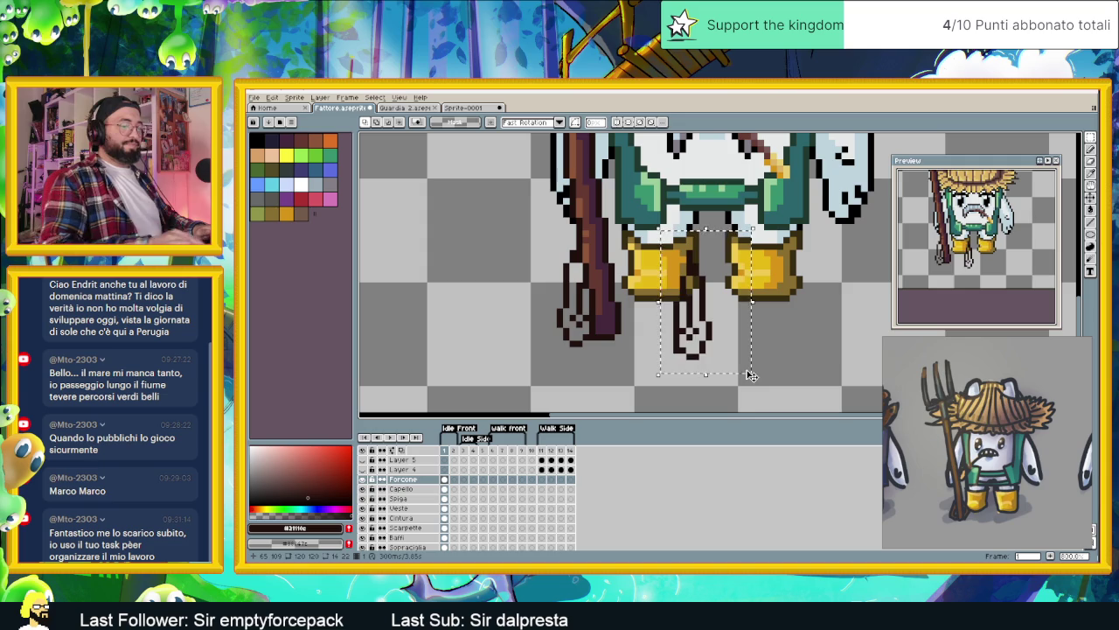
key("Delete")
scroll(626, 263, "up", 1)
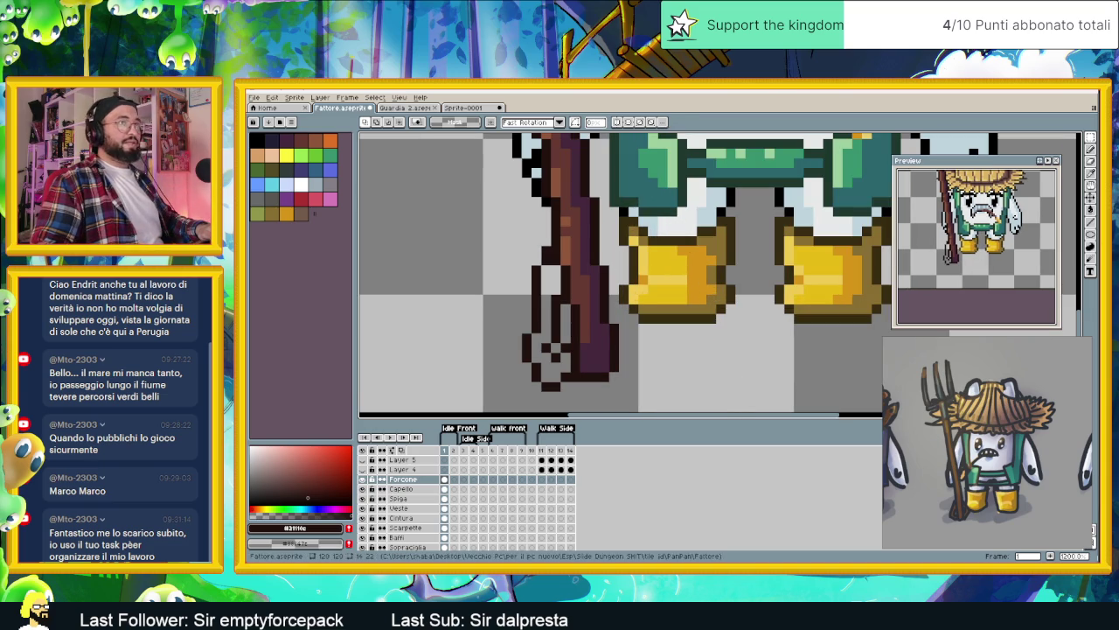
Step: Add two dark pixels at a tine tip with the Line tool
left_click(1093, 223)
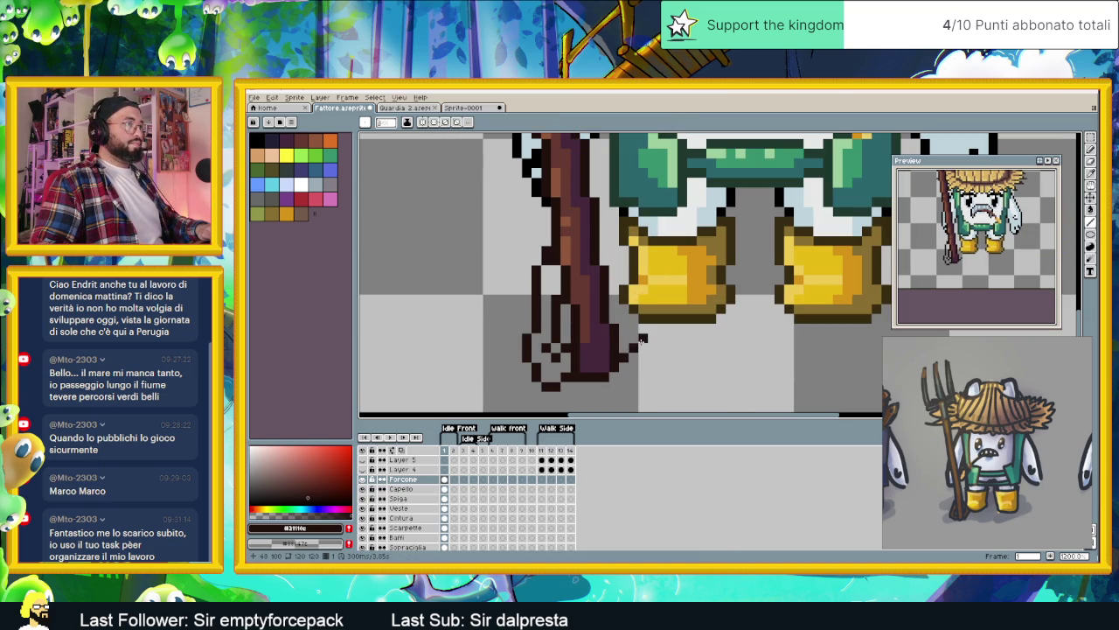
left_click(645, 340)
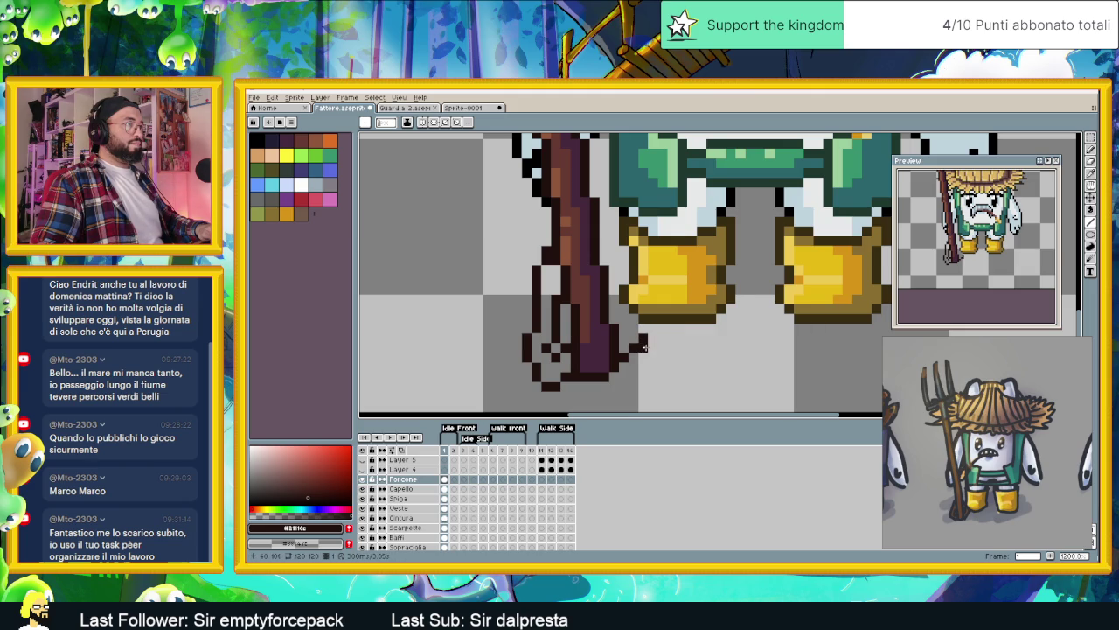
left_click(645, 329)
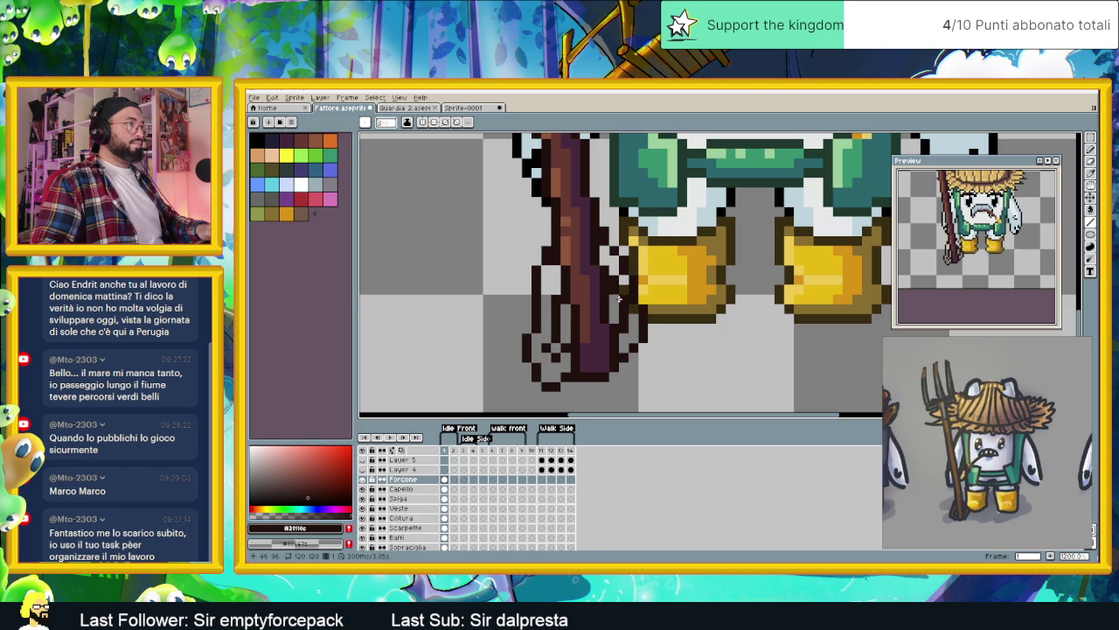
Step: Bucket-fill the lower pitchfork shaft and tines with dark brown #663931
scroll(618, 298, "down", 1)
scroll(622, 348, "down", 1)
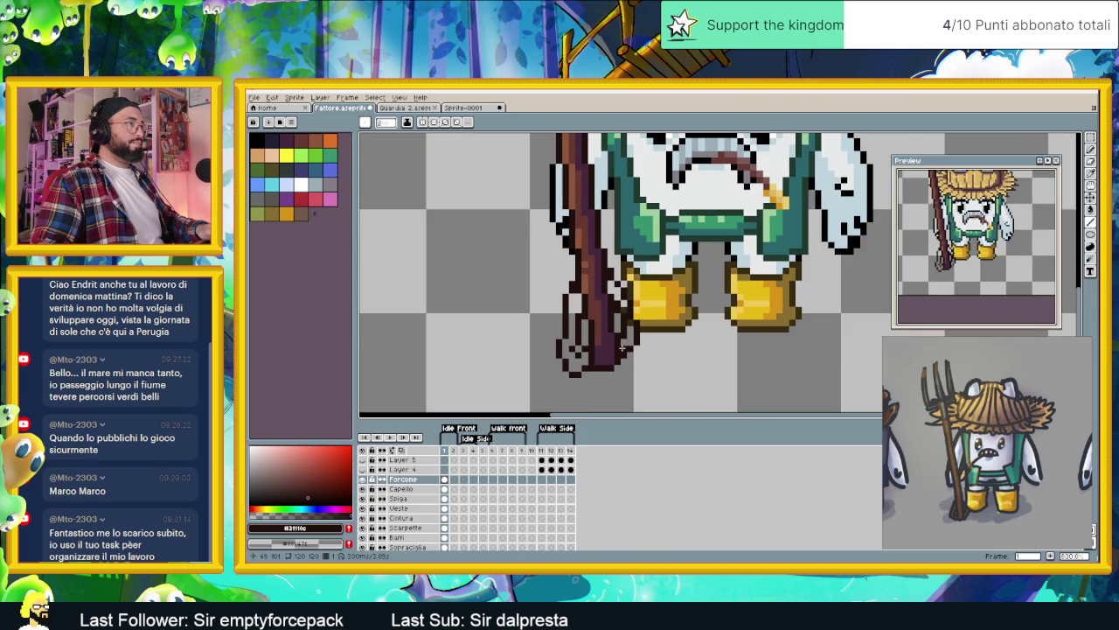
scroll(618, 316, "up", 1)
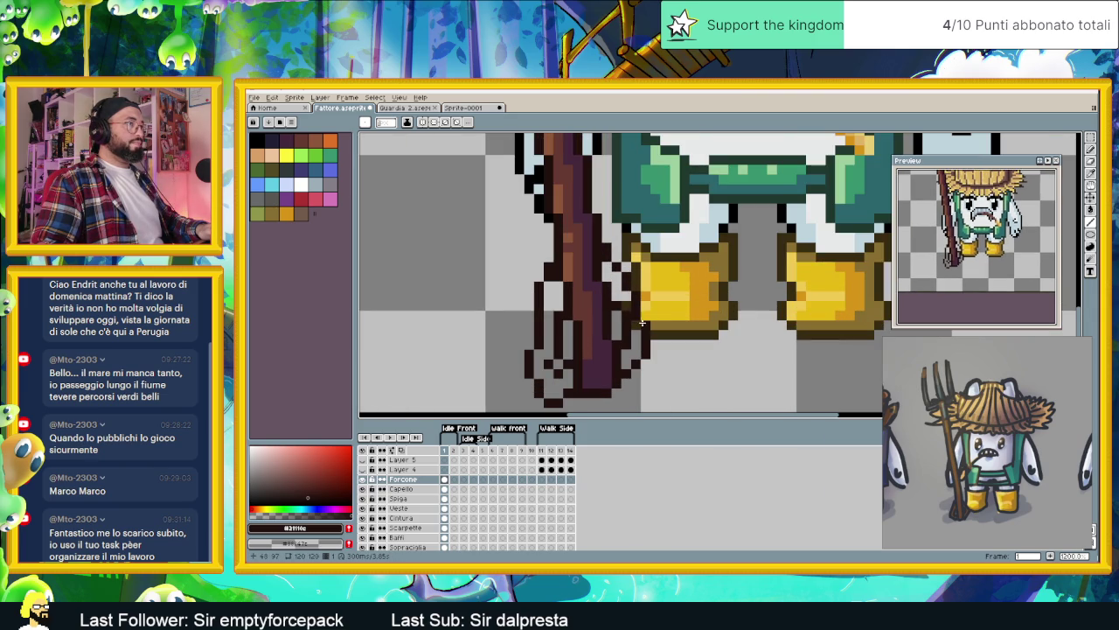
scroll(617, 316, "down", 1)
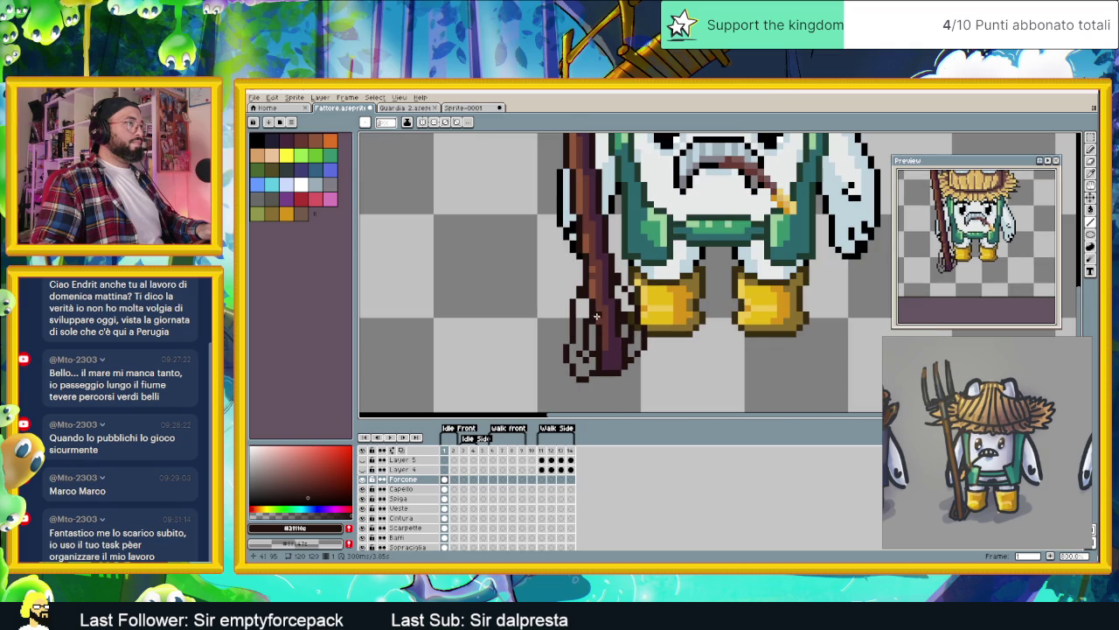
left_click(606, 308, "alt")
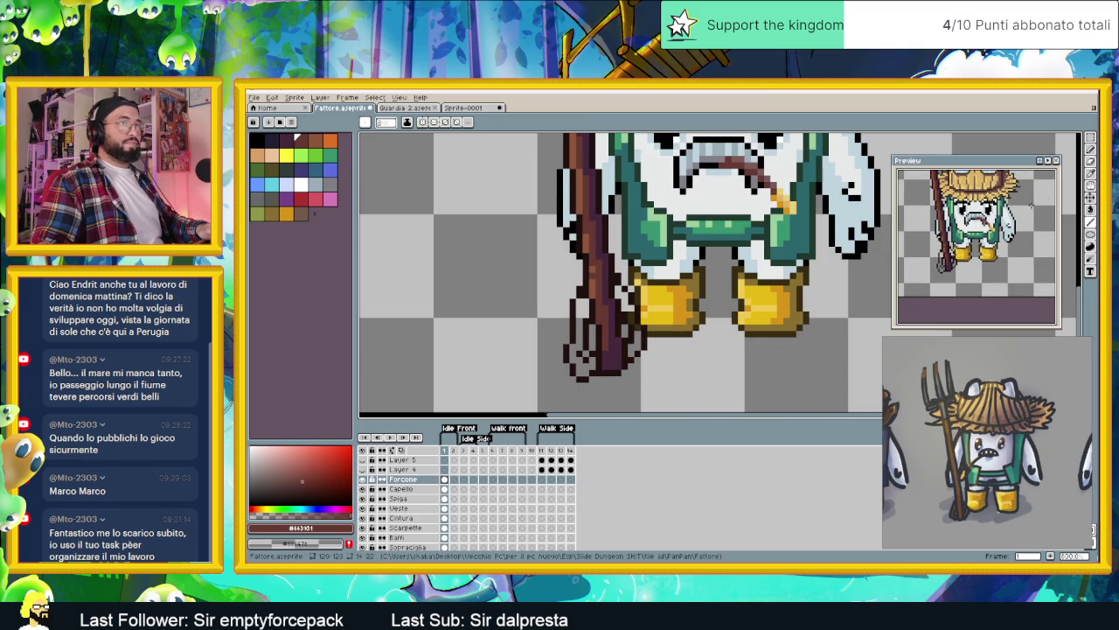
key("g")
left_click(617, 326)
left_click(583, 341)
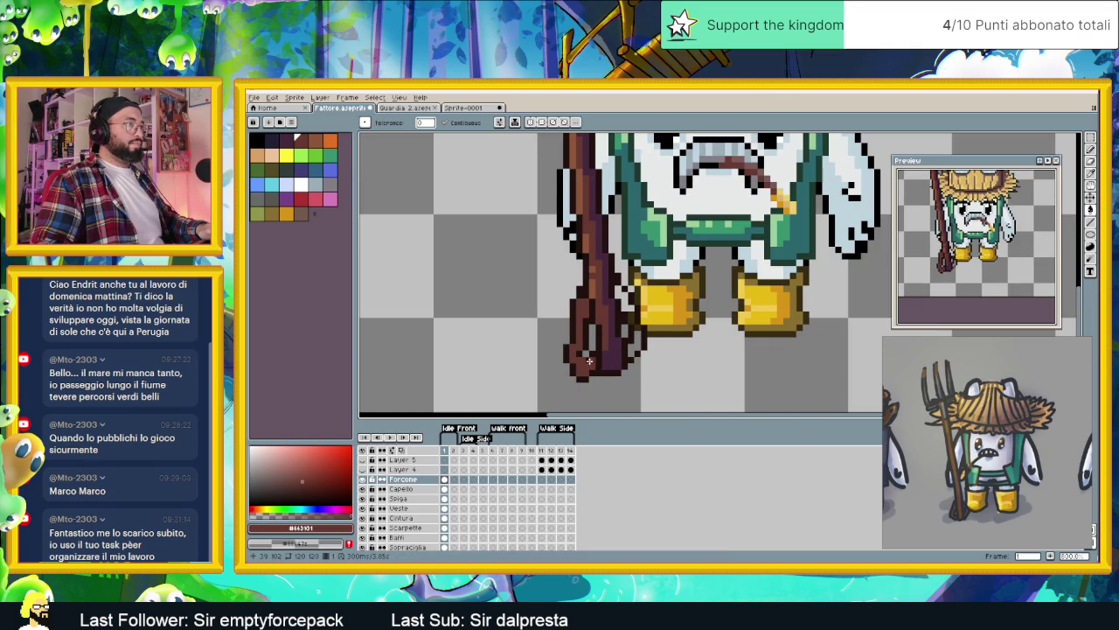
left_click(625, 308)
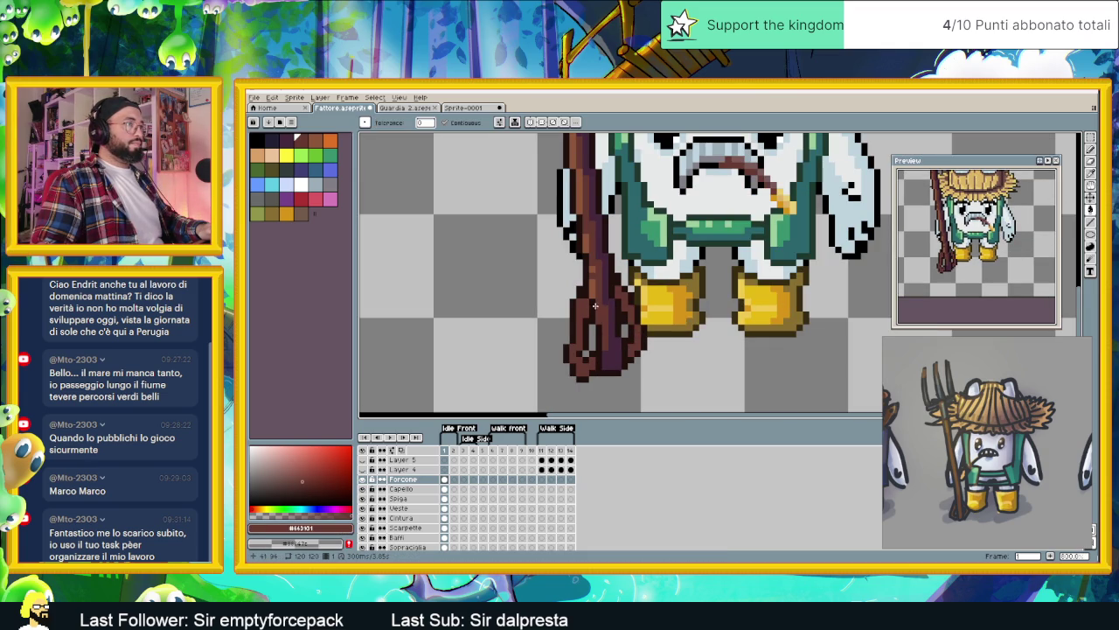
Step: Fill part of the shaft with a darker brown and compare it against the neighbouring frame
left_click(603, 332, "alt")
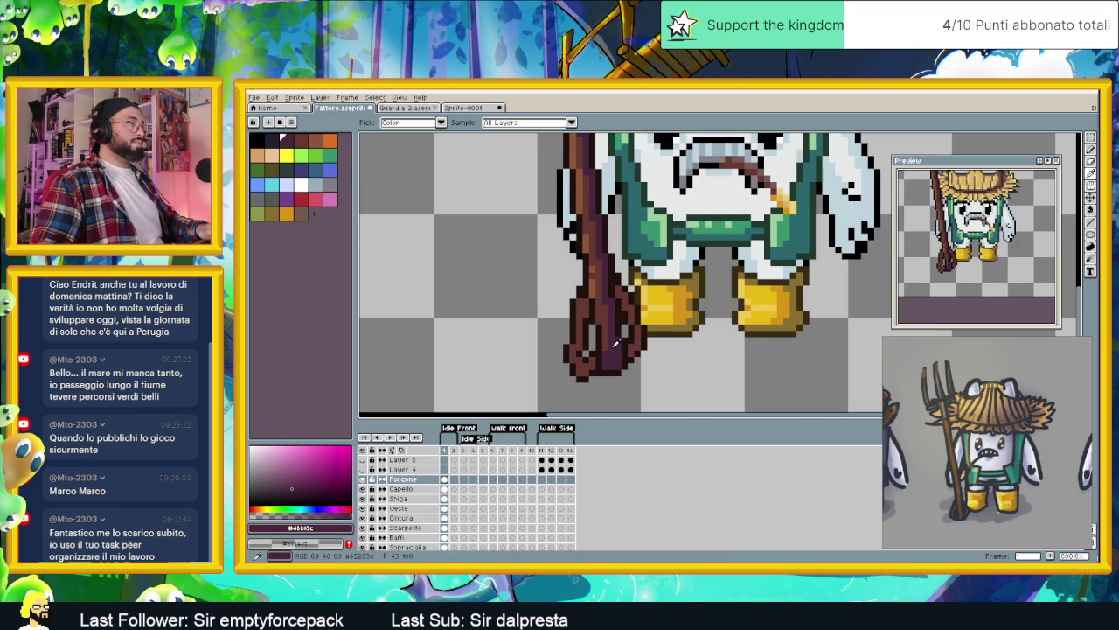
left_click(617, 294)
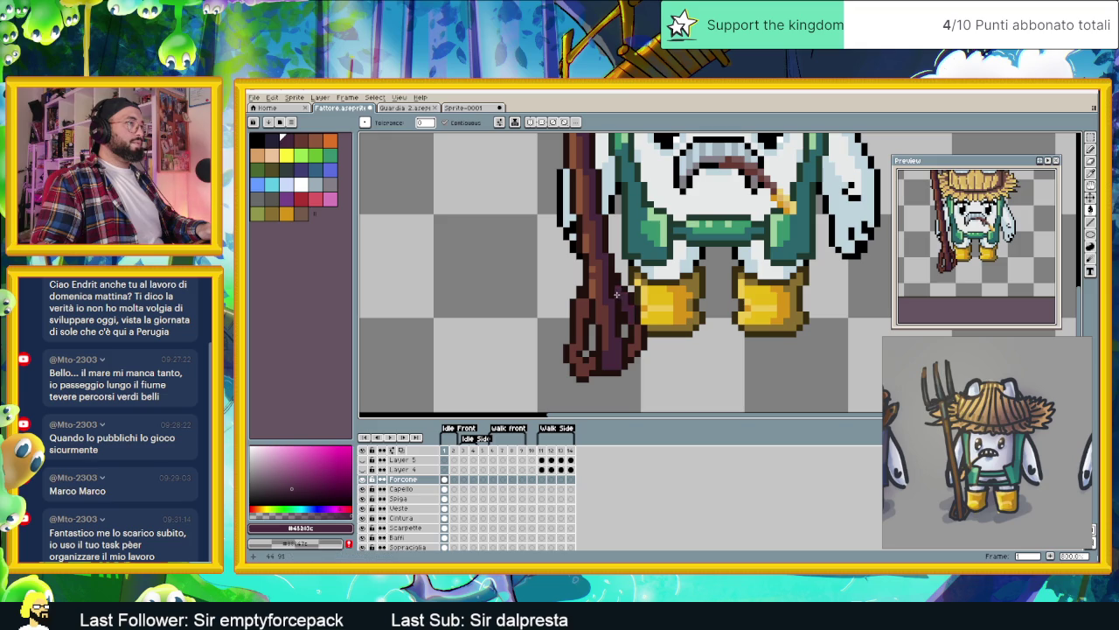
left_click(1091, 222)
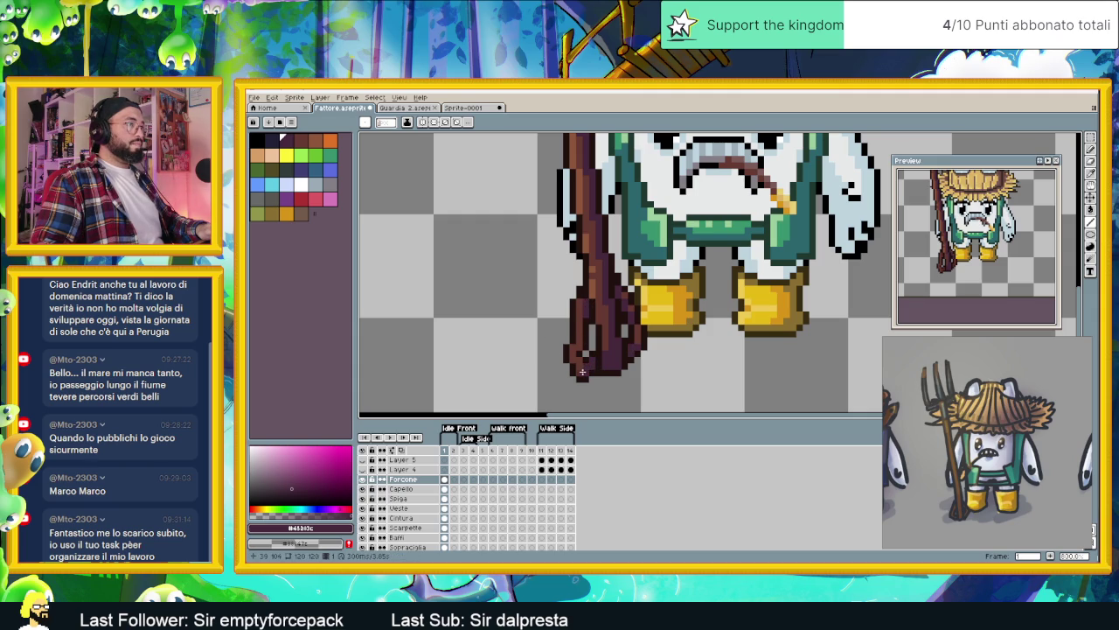
key("Right")
key("Left")
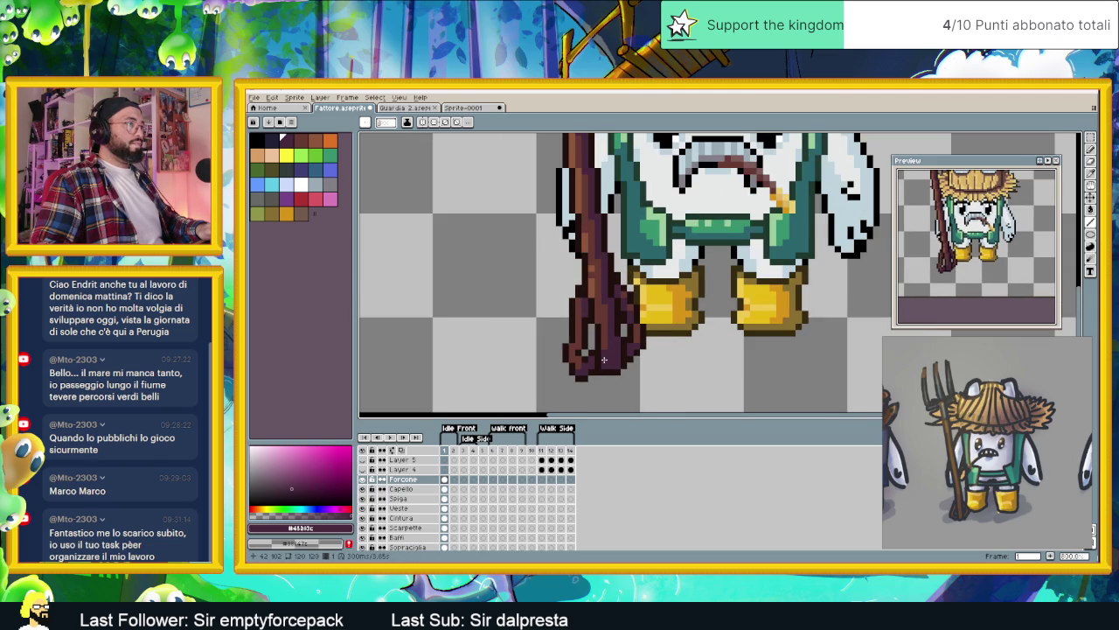
left_click(576, 317, "alt")
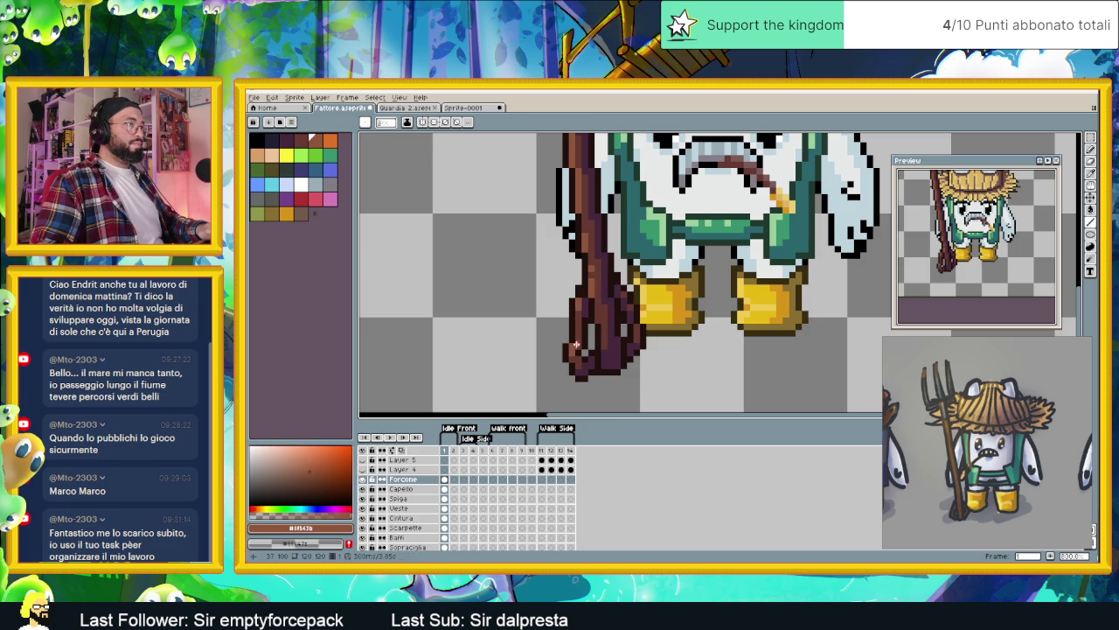
Step: Save the farmer sprite file
scroll(603, 368, "down", 2)
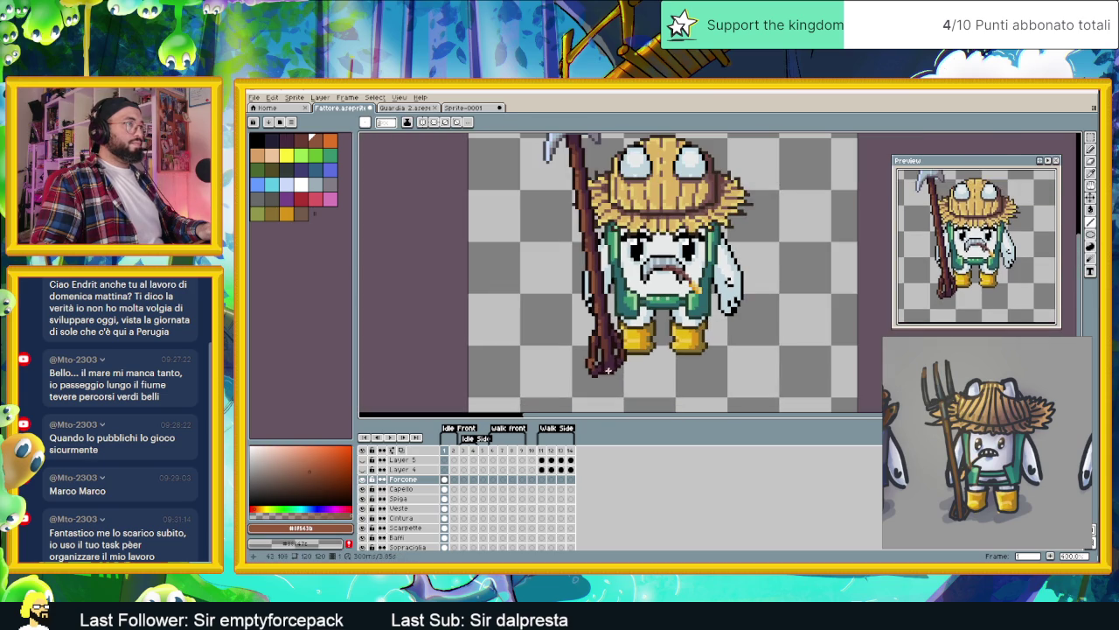
scroll(591, 354, "down", 2)
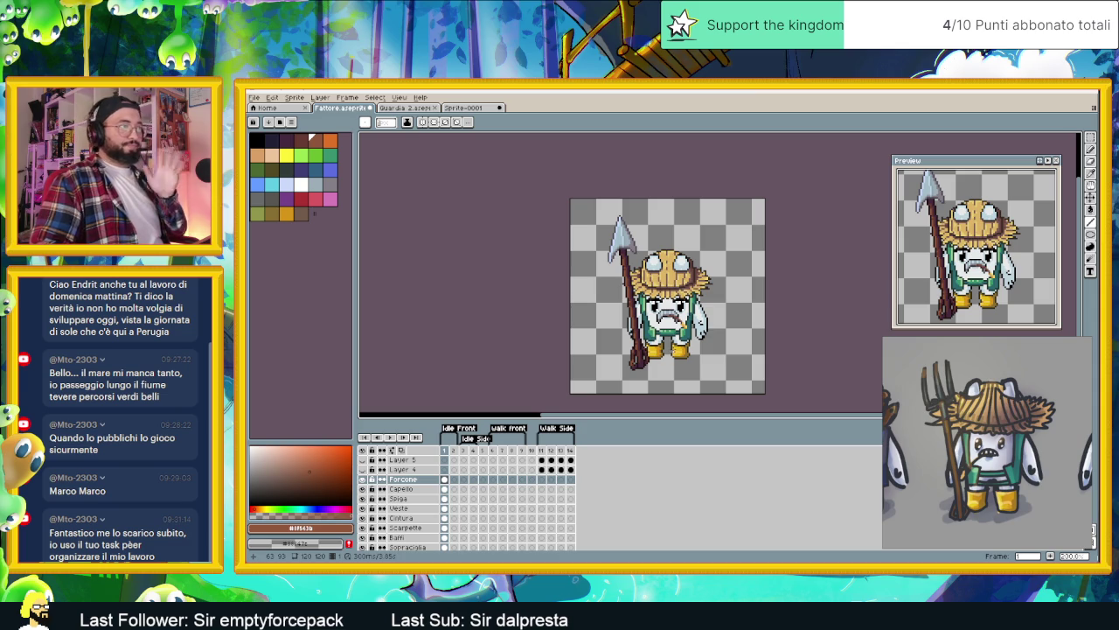
key("ctrl+s")
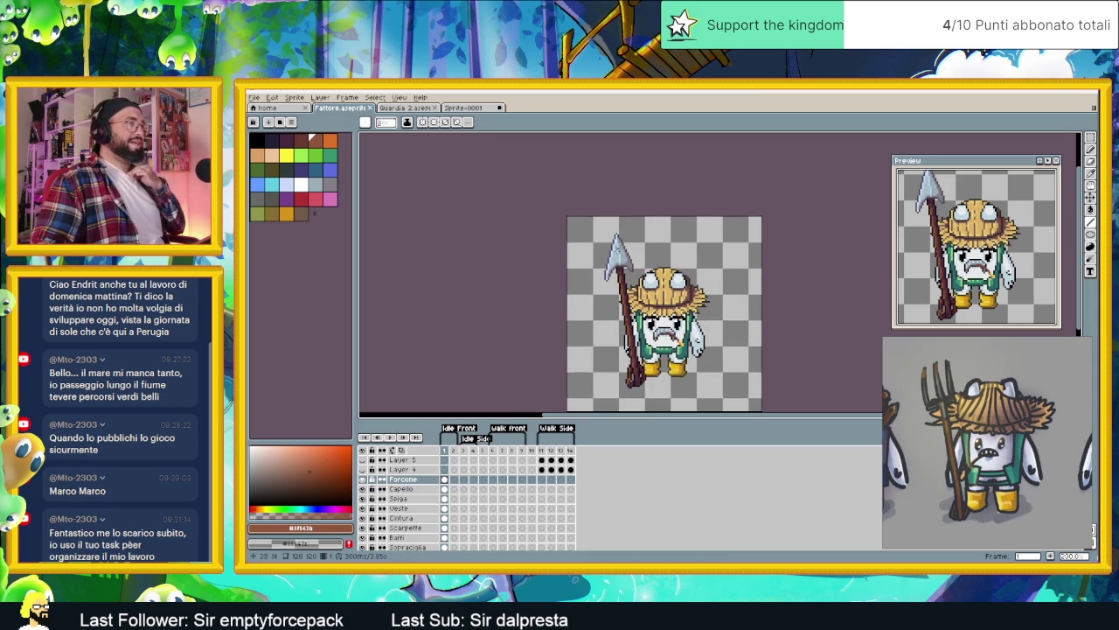
left_click_drag(624, 258, 635, 284)
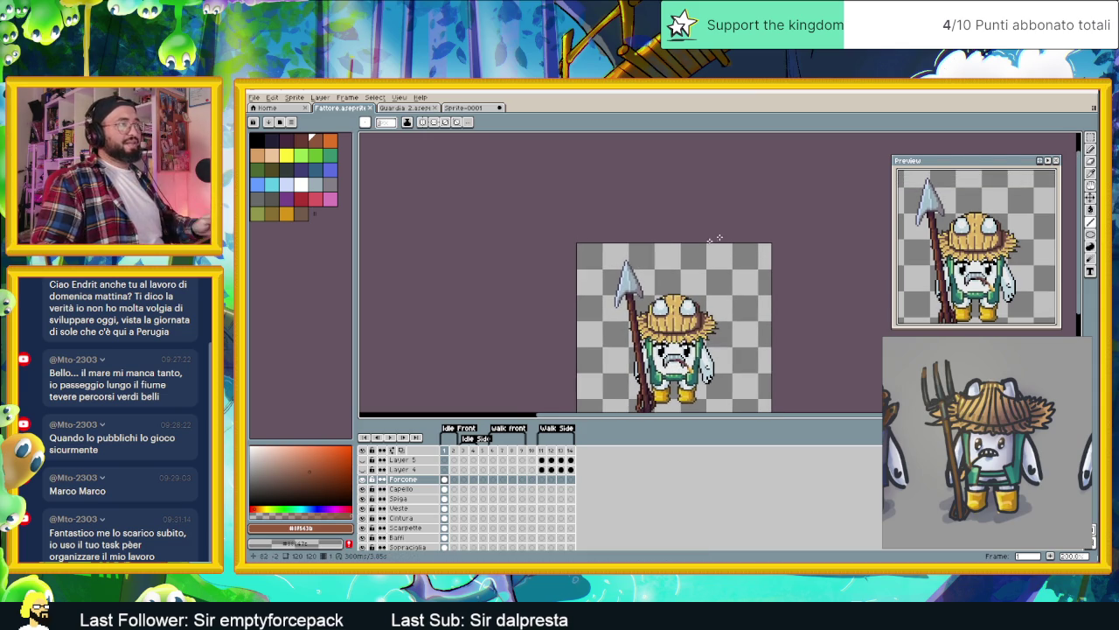
Step: Select the spear tip atop the handle and commit it in place
left_click(1090, 137)
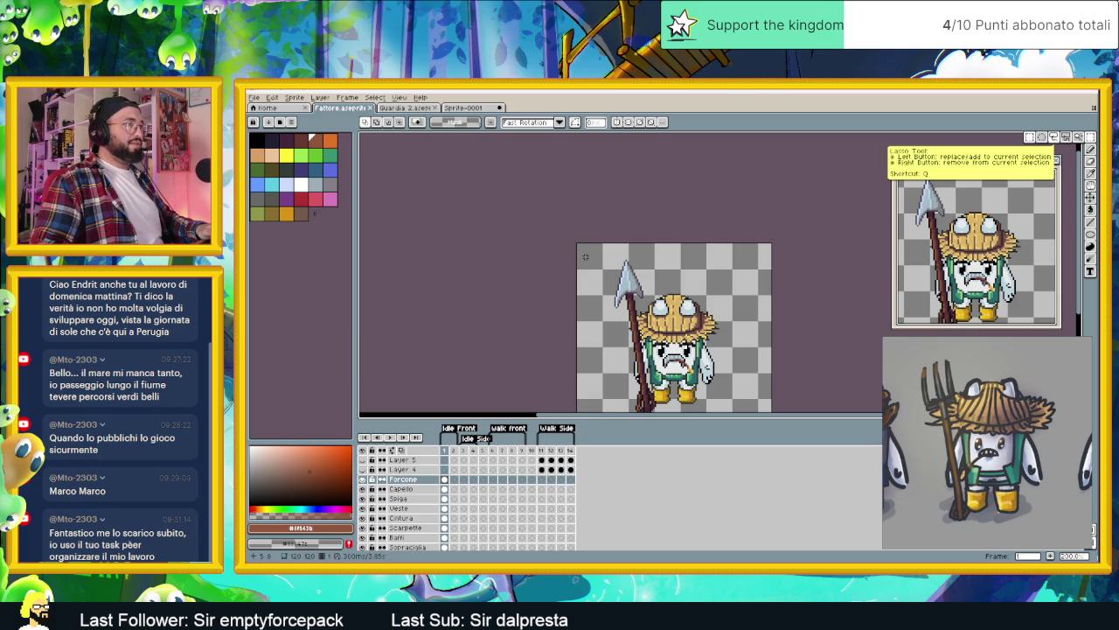
mouse_move(586, 255)
left_mouse_down()
mouse_move(641, 290)
mouse_move(729, 288)
left_mouse_up()
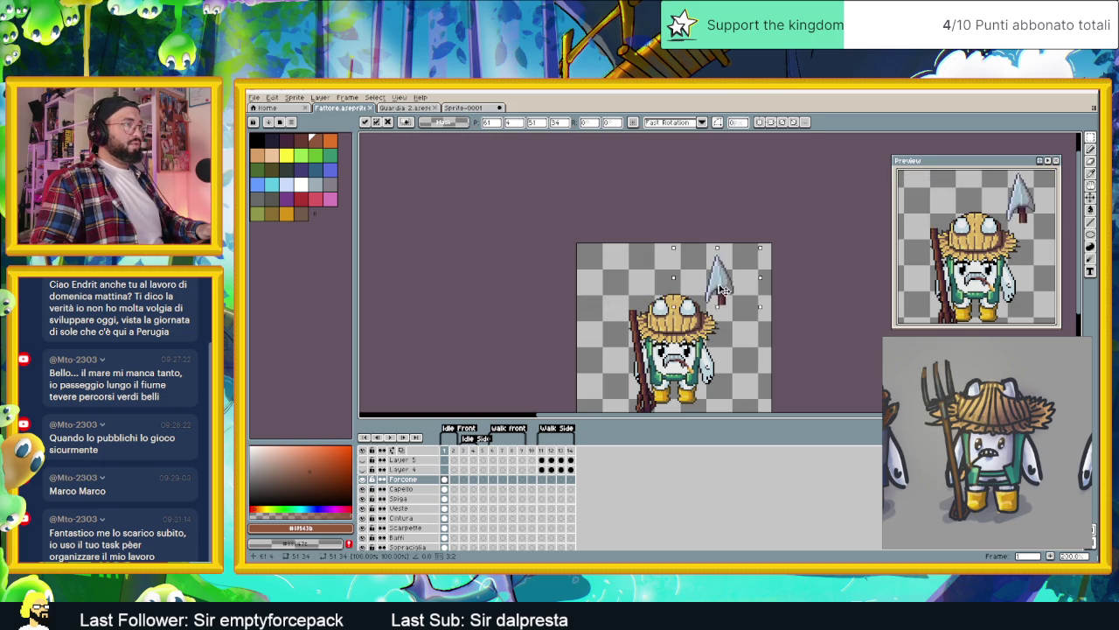
key("Return")
scroll(645, 319, "up", 1)
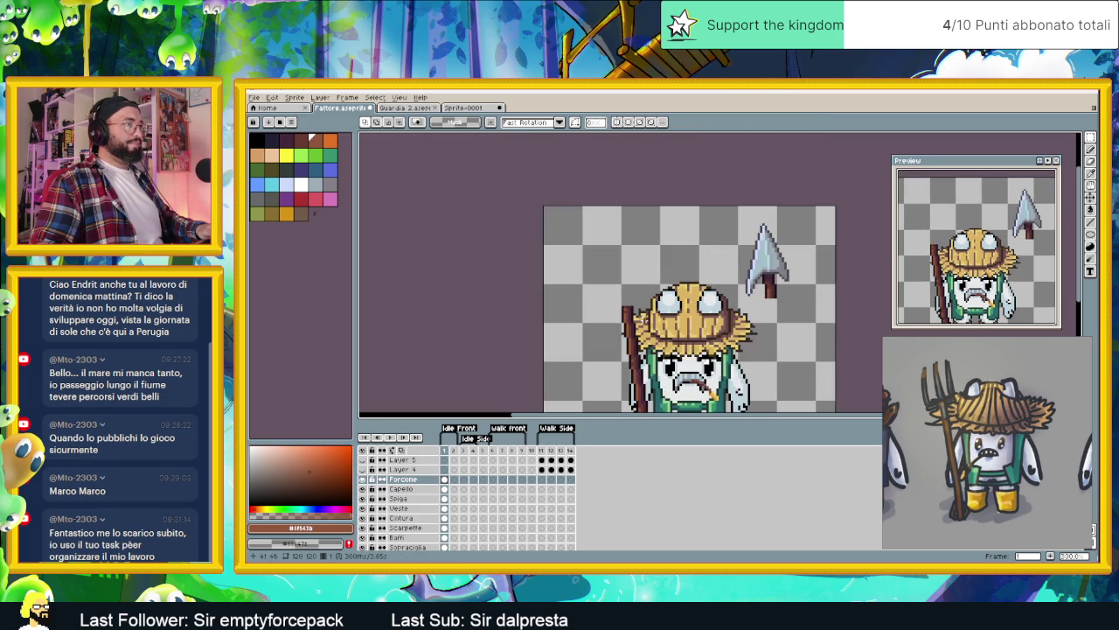
scroll(622, 305, "up", 1)
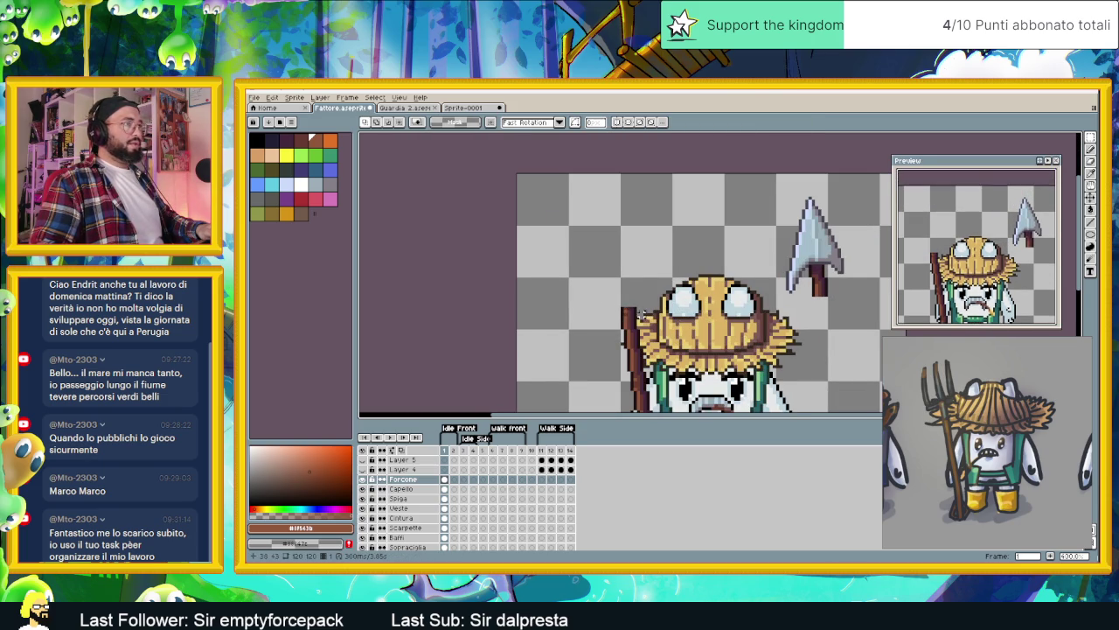
scroll(634, 289, "down", 1)
scroll(620, 251, "down", 1)
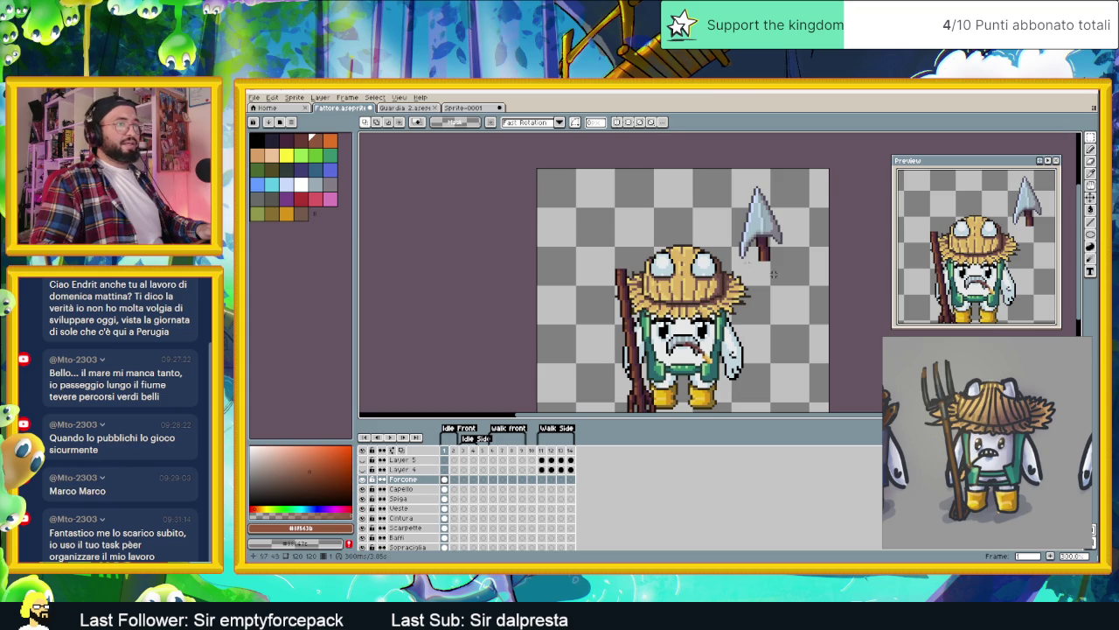
Step: Make the spear tip's grey #494754 the drawing colour and bring up Forcone's layer menu
left_click(1090, 224)
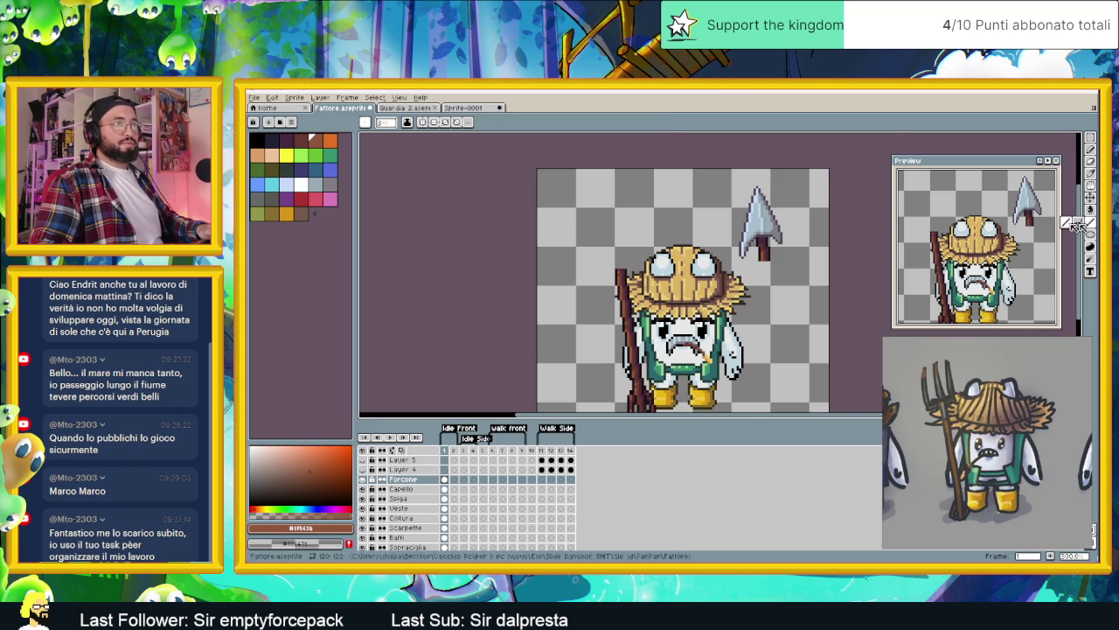
scroll(618, 278, "up", 1)
scroll(618, 278, "up", 1)
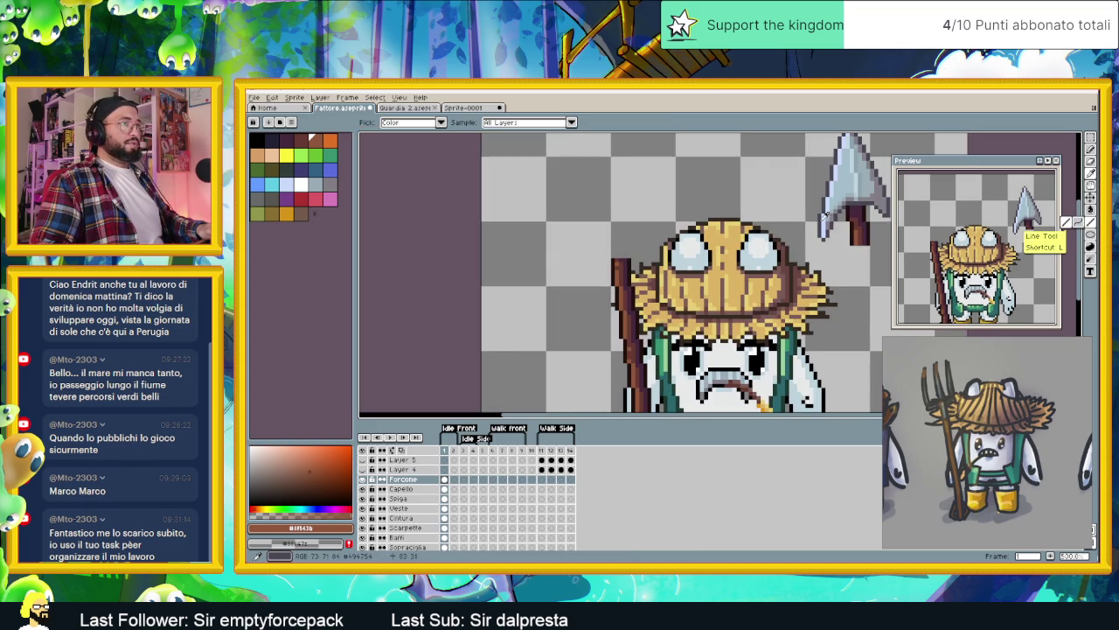
left_click(825, 214)
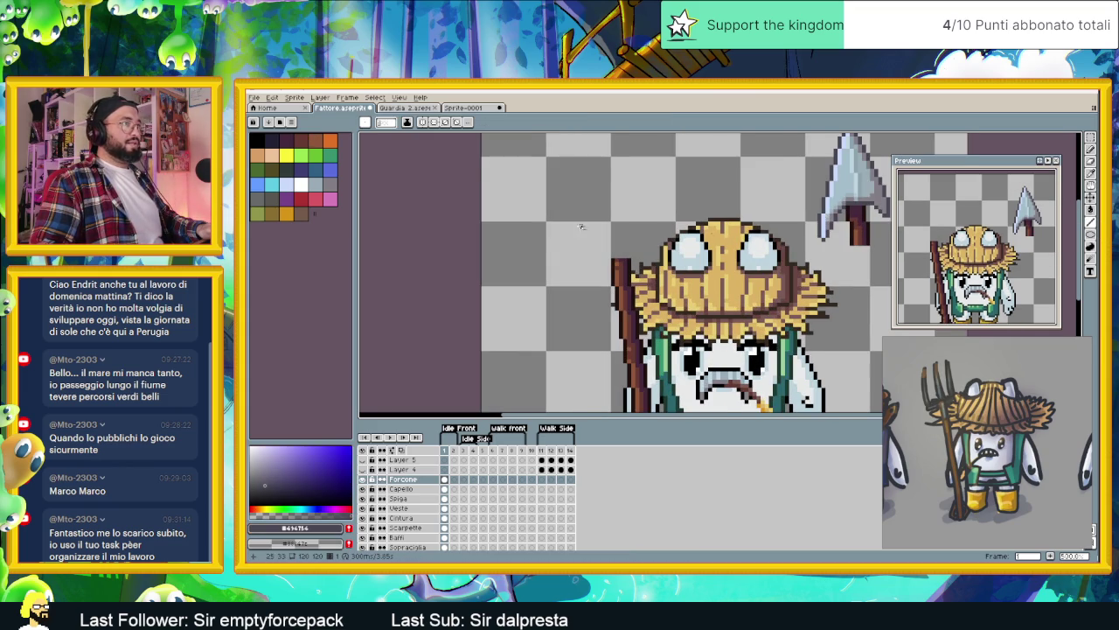
scroll(612, 276, "down", 2)
scroll(619, 286, "up", 1)
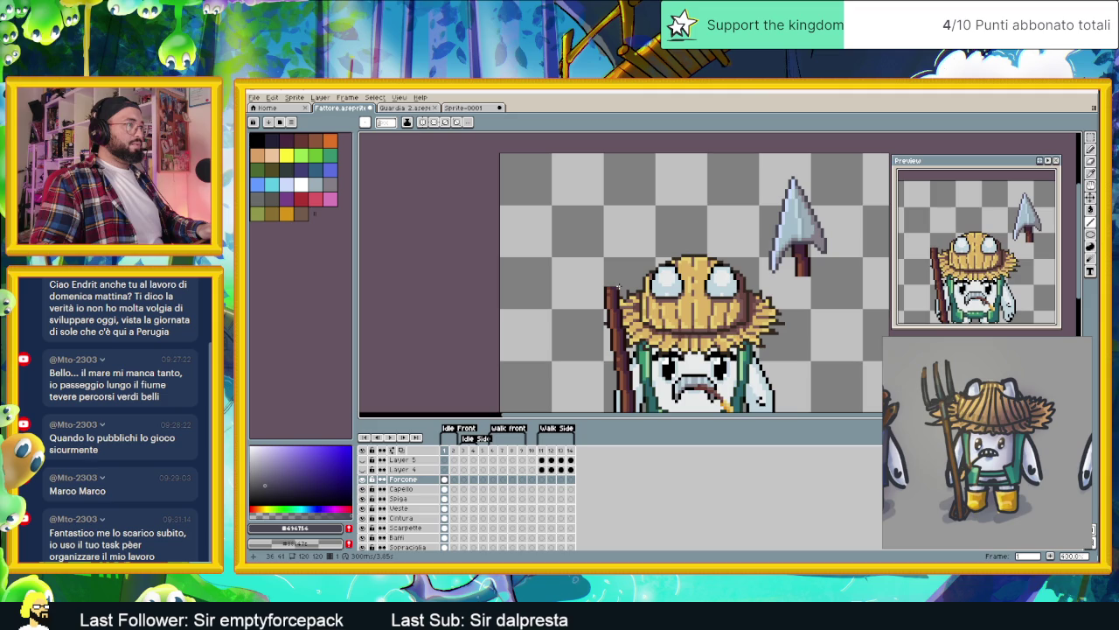
right_click(402, 479)
mouse_move(424, 496)
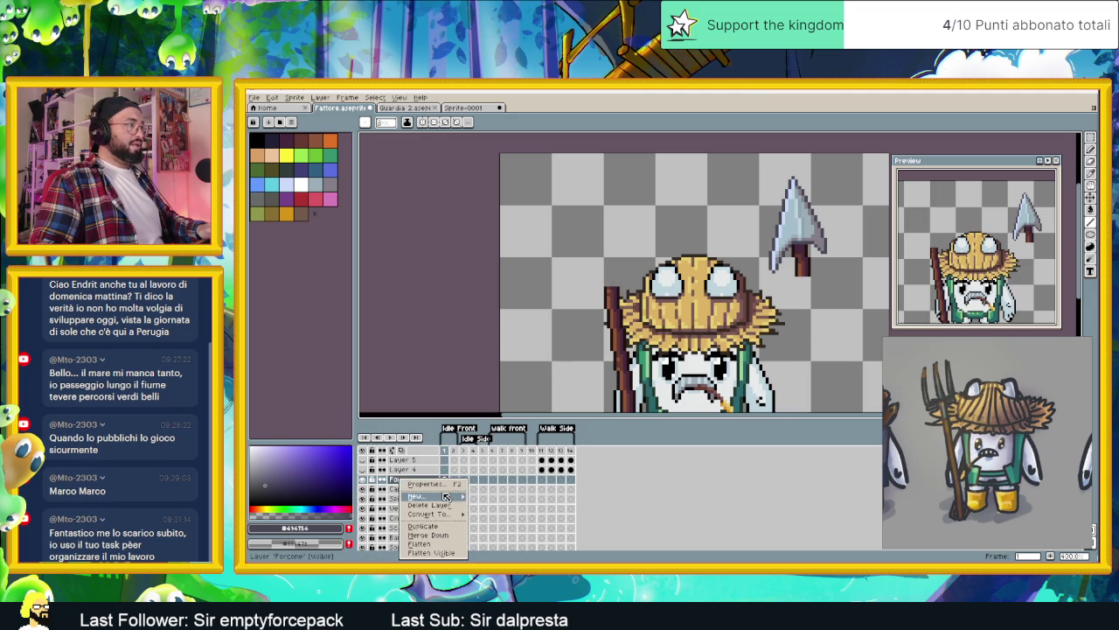
Step: Add a new Layer 6 above Forcone and clear its frame range selection
left_click(483, 497)
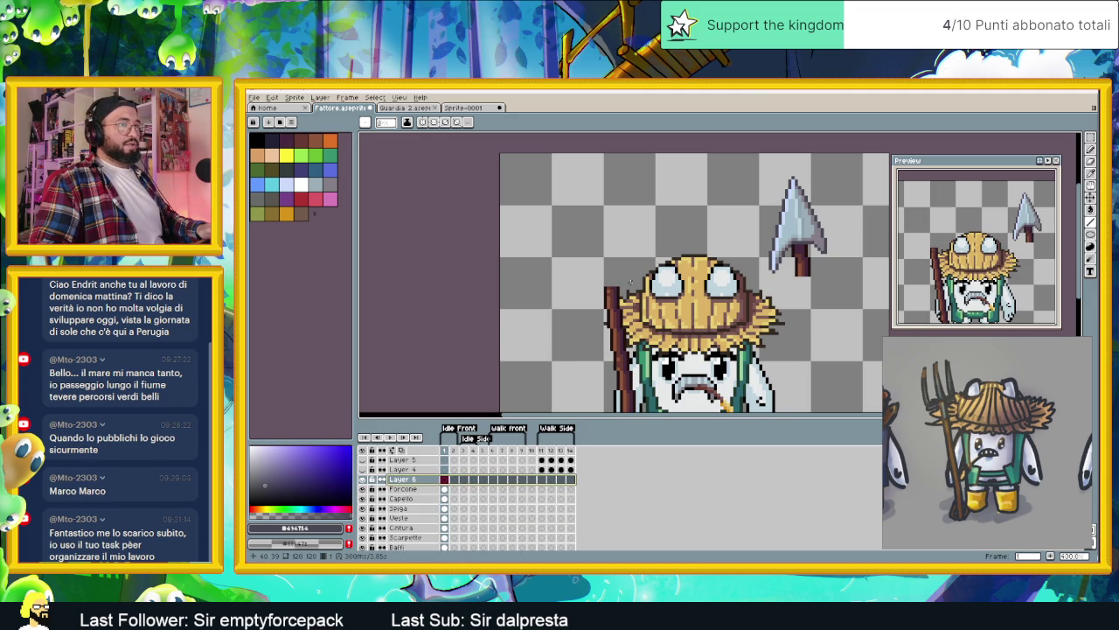
scroll(614, 294, "up", 1)
scroll(613, 296, "up", 1)
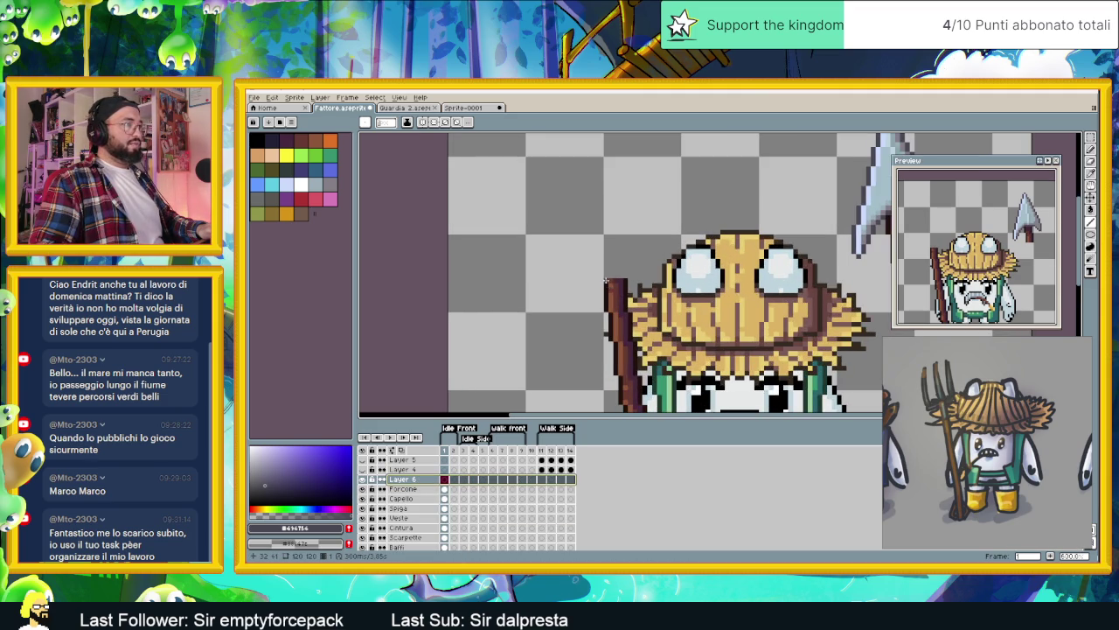
left_click(607, 308)
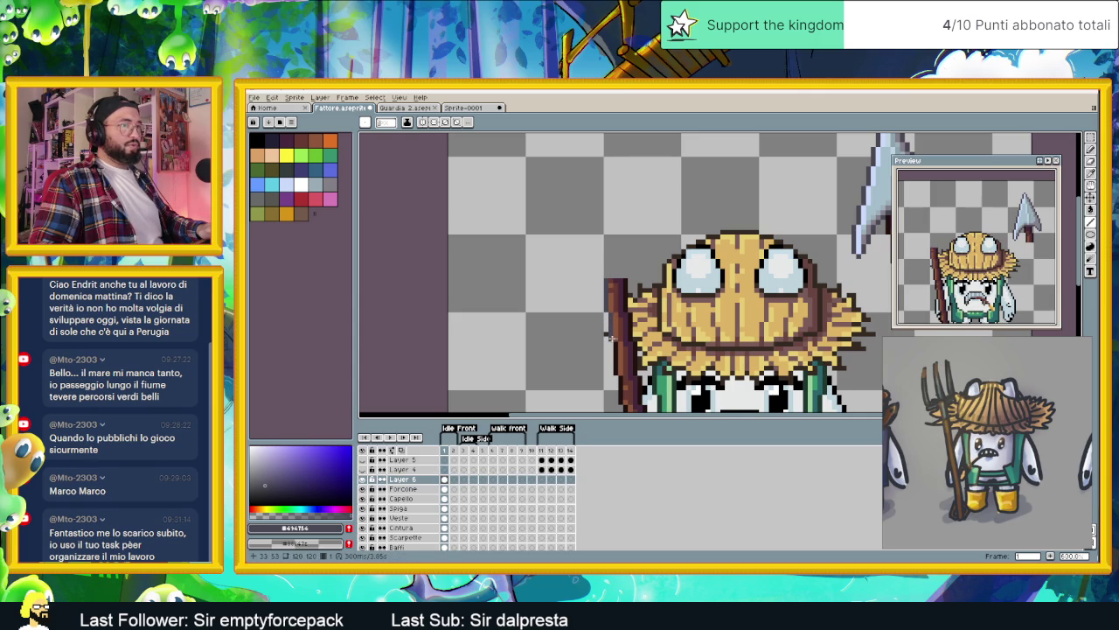
scroll(612, 337, "up", 3)
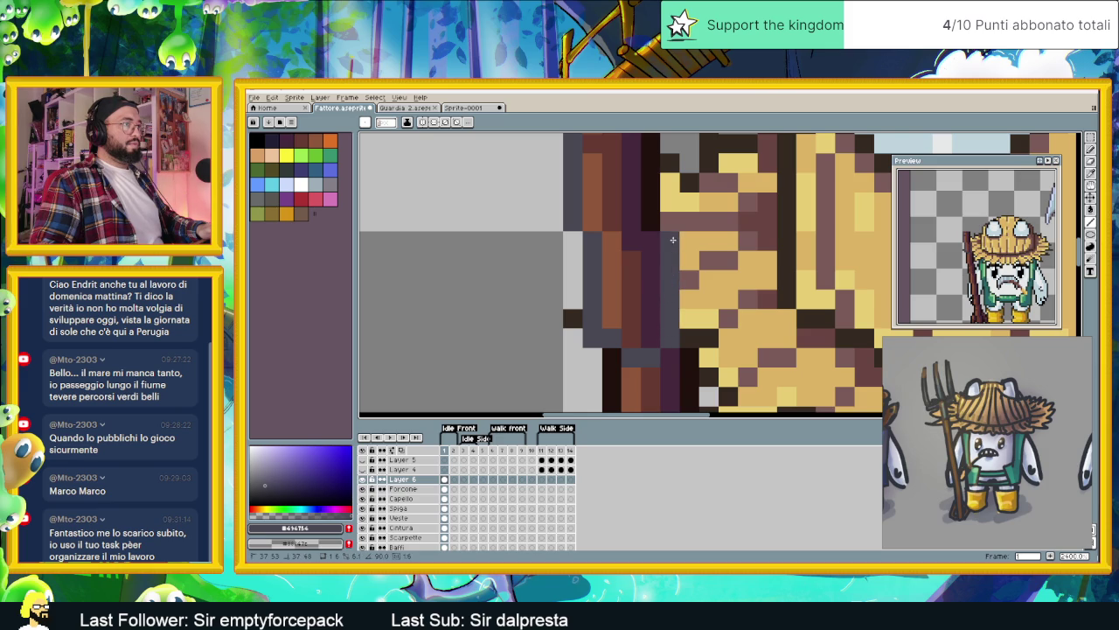
scroll(673, 249, "down", 2)
scroll(680, 304, "down", 1)
Step: Draw a short dark stroke and a diagonal grey tine line just left of the hat
left_click_drag(679, 305, 679, 310)
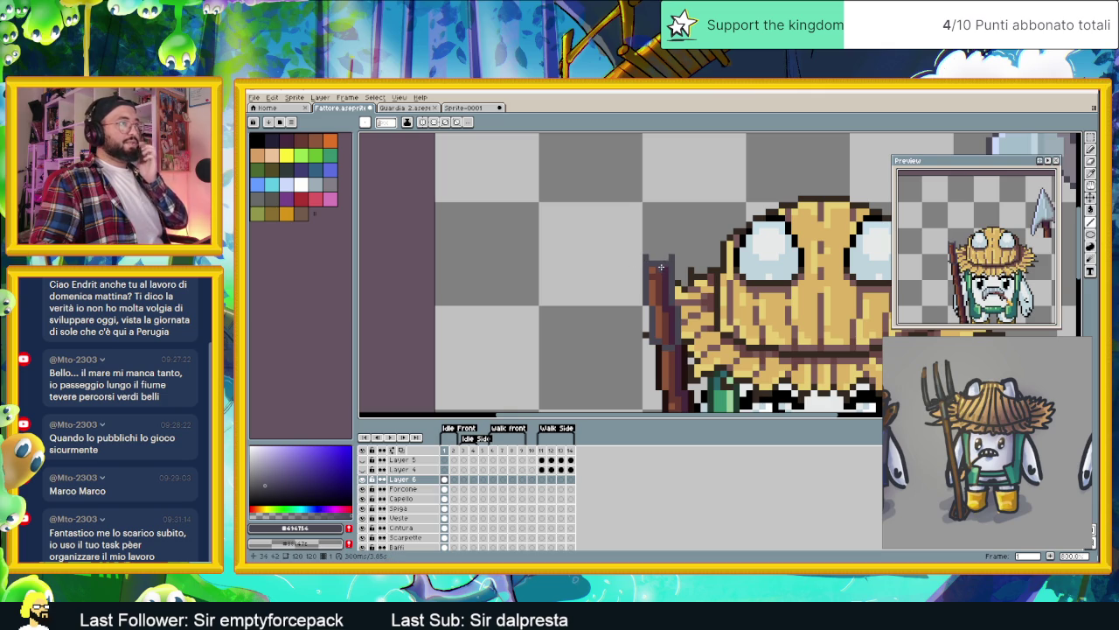
scroll(643, 258, "down", 1)
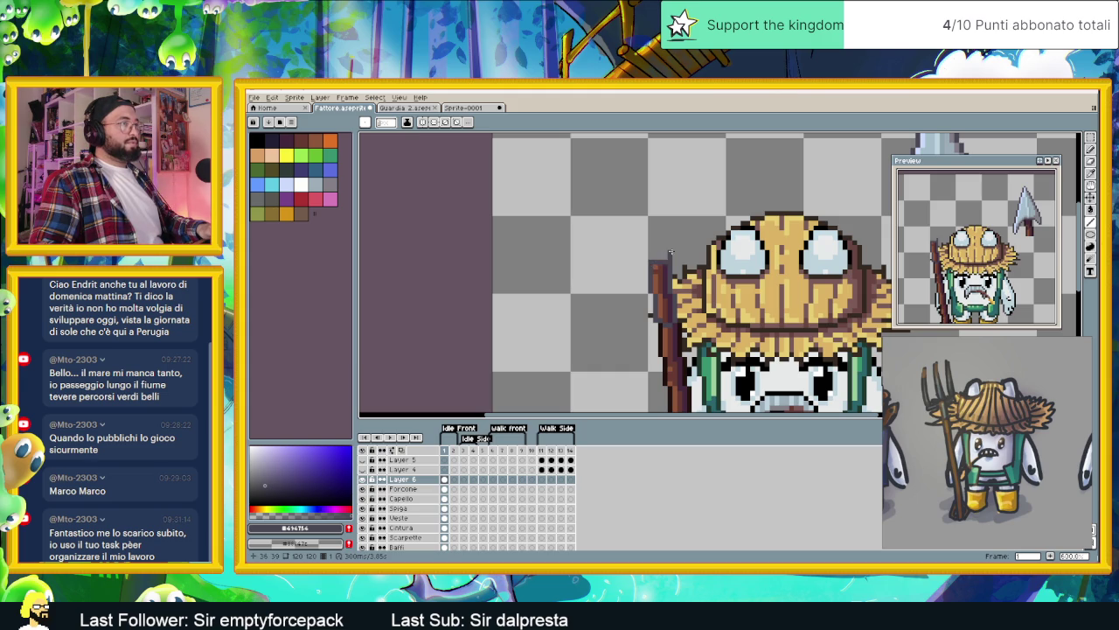
scroll(666, 262, "up", 1)
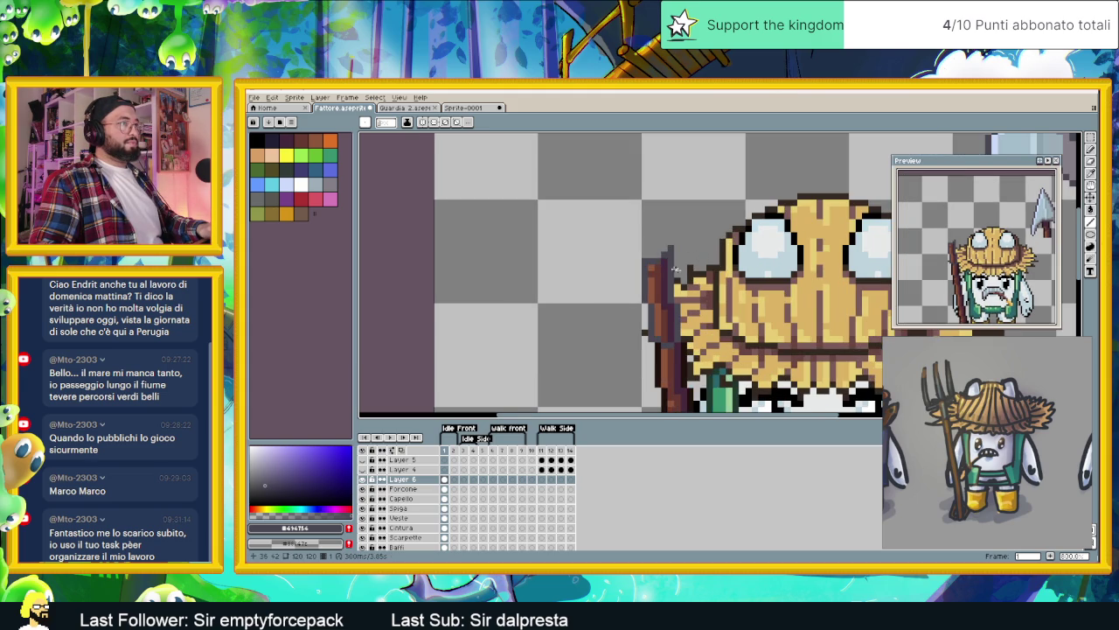
scroll(675, 267, "down", 1)
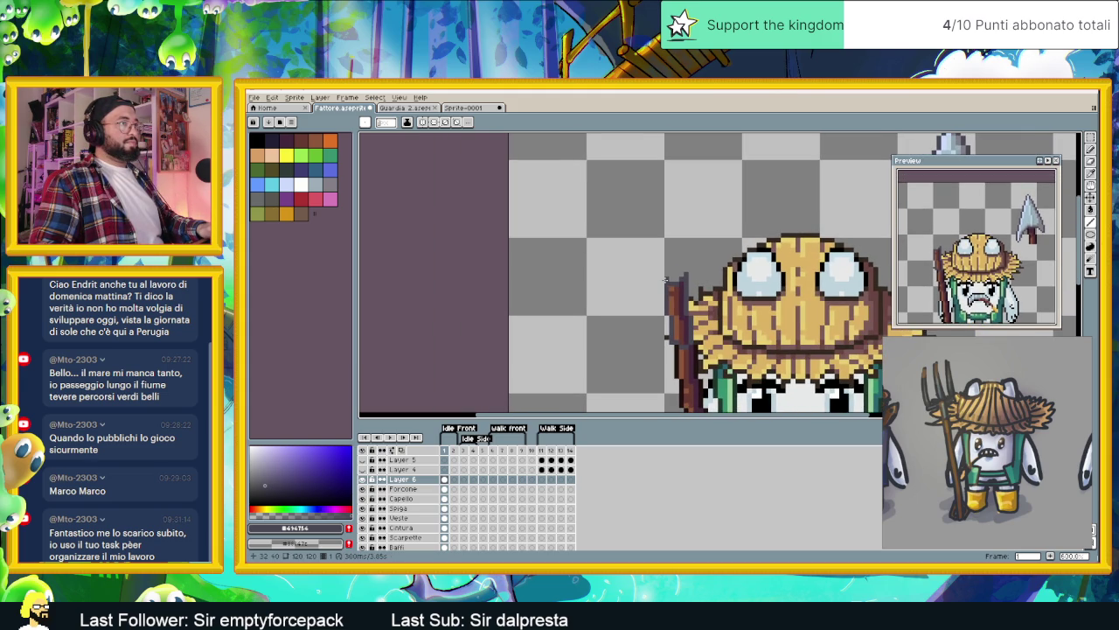
left_click_drag(662, 279, 639, 287)
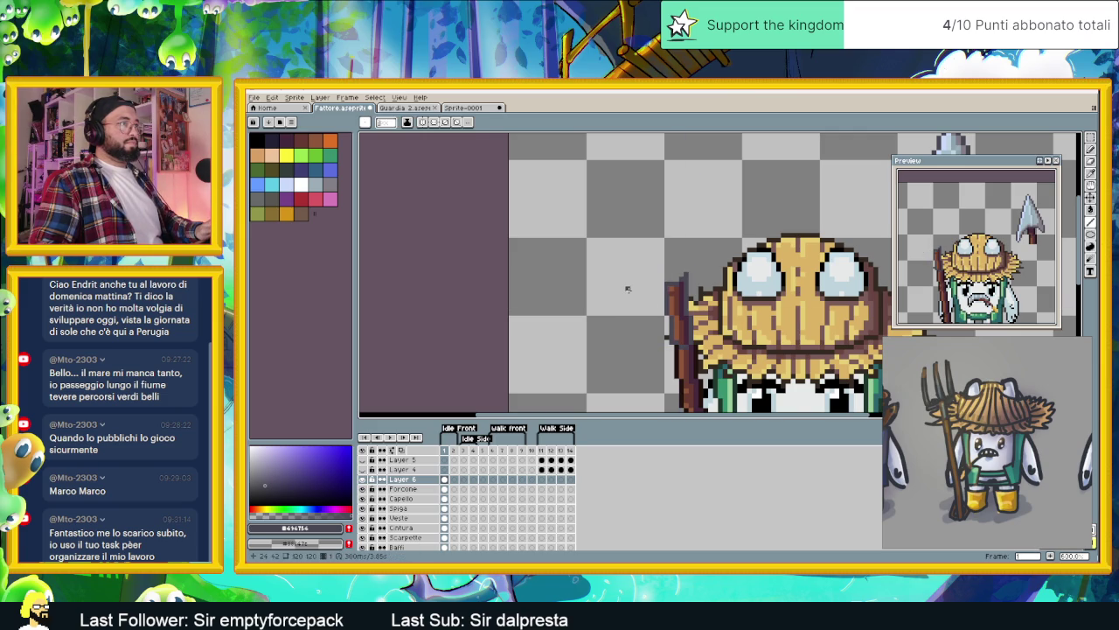
left_click_drag(635, 287, 719, 258)
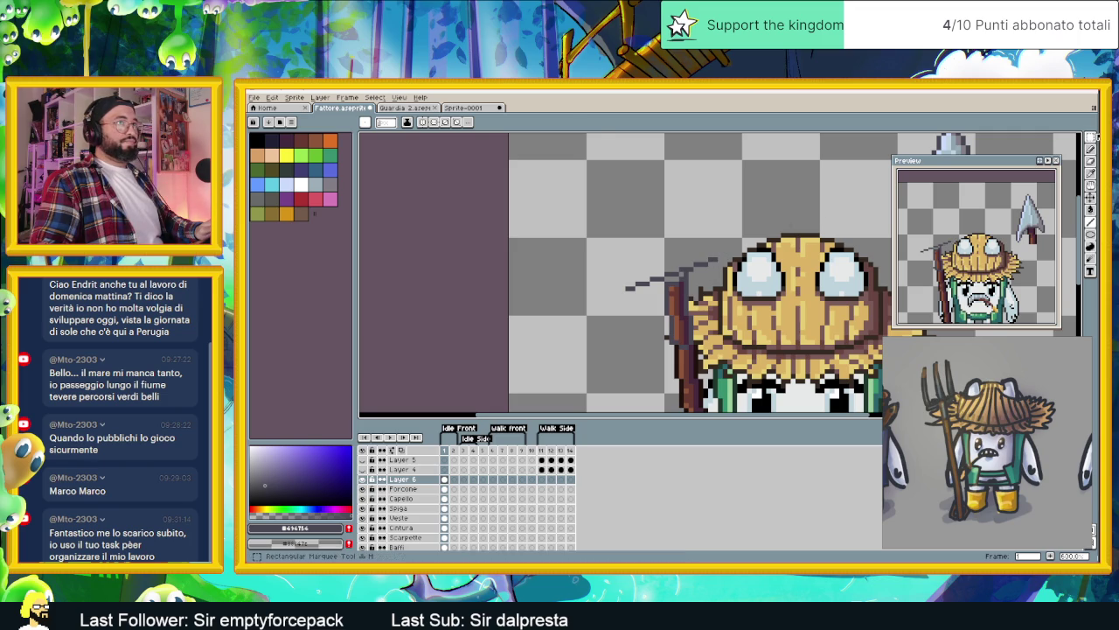
Step: Duplicate the grey tine line, clean its stray pixels, and stack the copies as parallel diagonal tines
key("m")
mouse_move(594, 212)
left_mouse_down()
mouse_move(744, 302)
mouse_move(704, 256)
mouse_move(808, 218)
mouse_move(656, 188)
left_mouse_up()
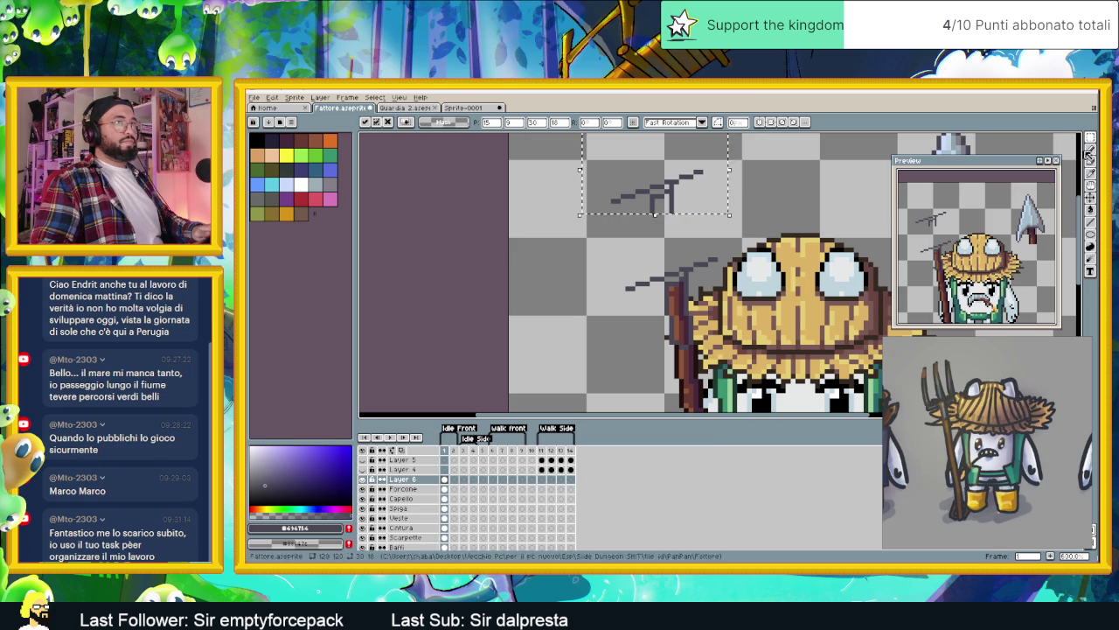
key("b")
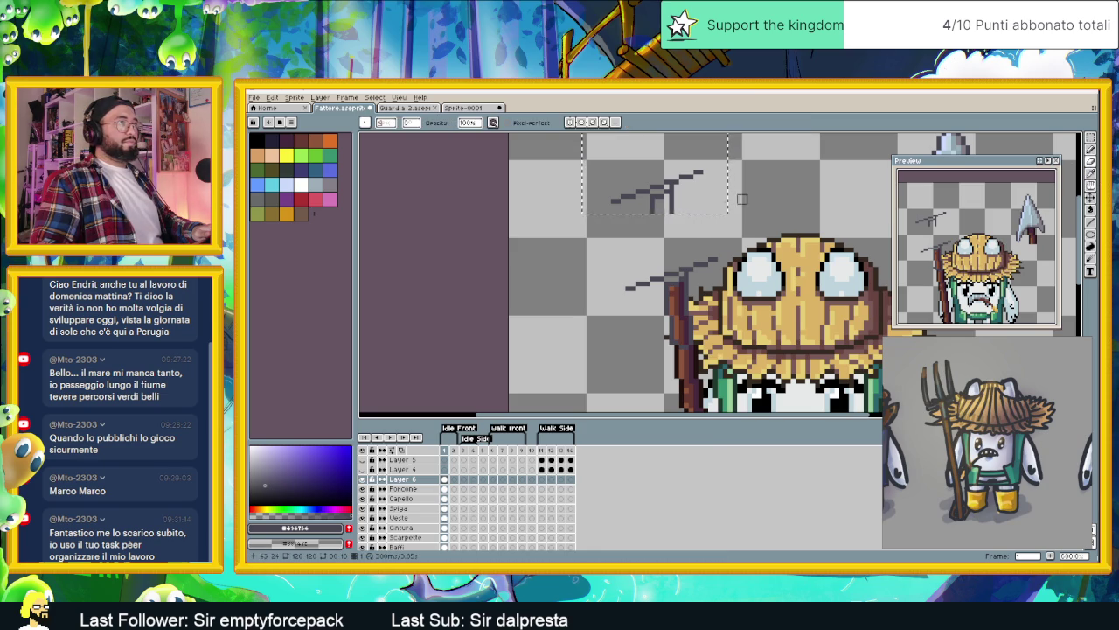
left_click_drag(673, 194, 654, 208)
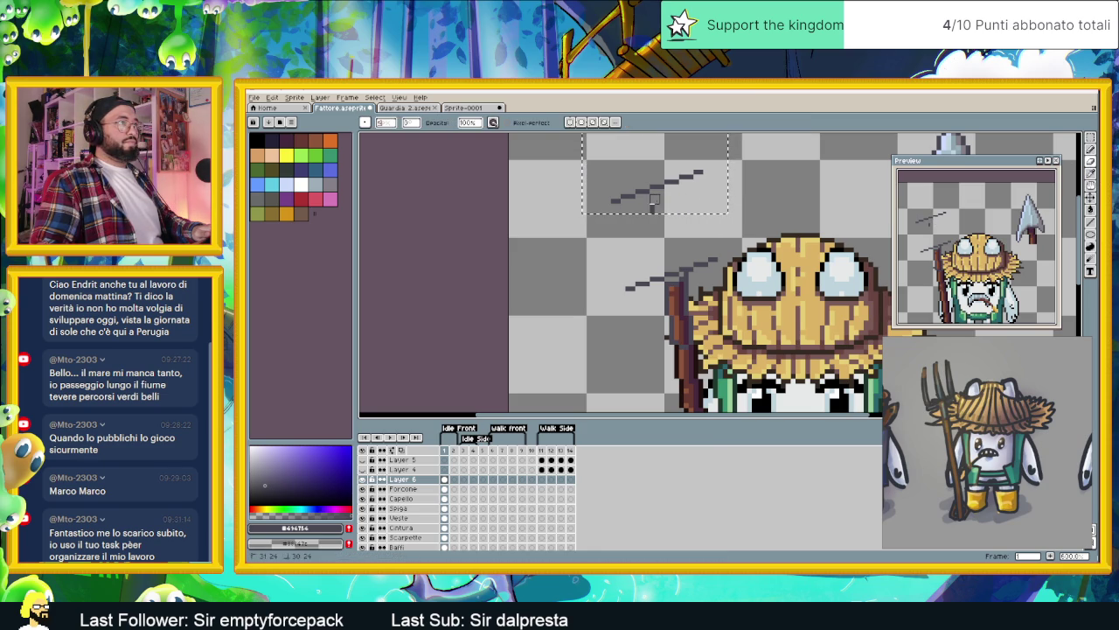
key("v")
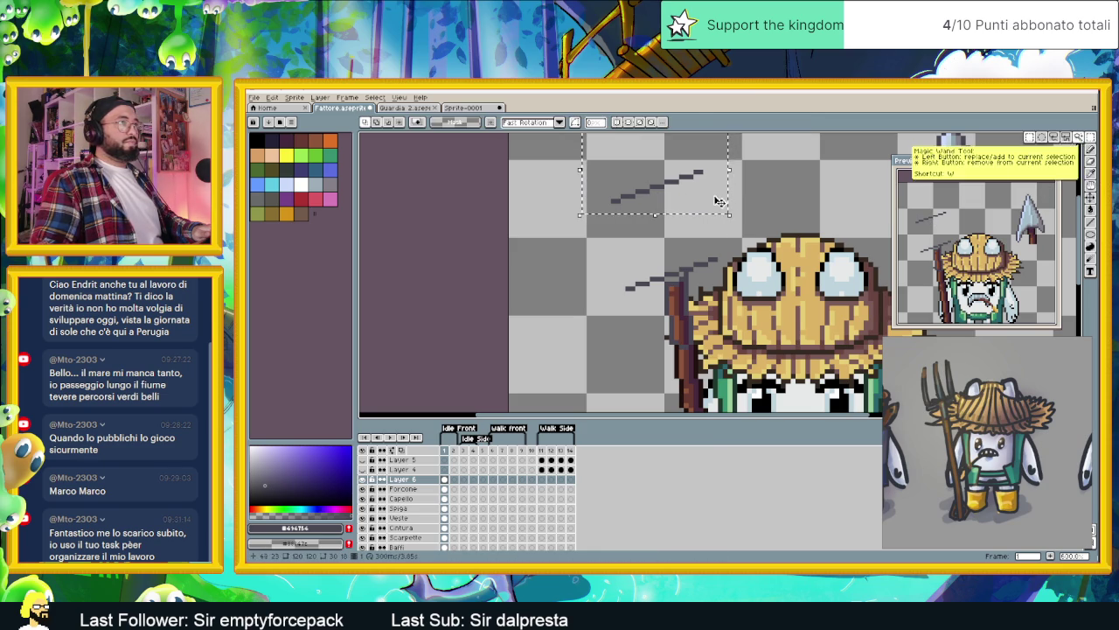
left_click_drag(686, 203, 700, 278)
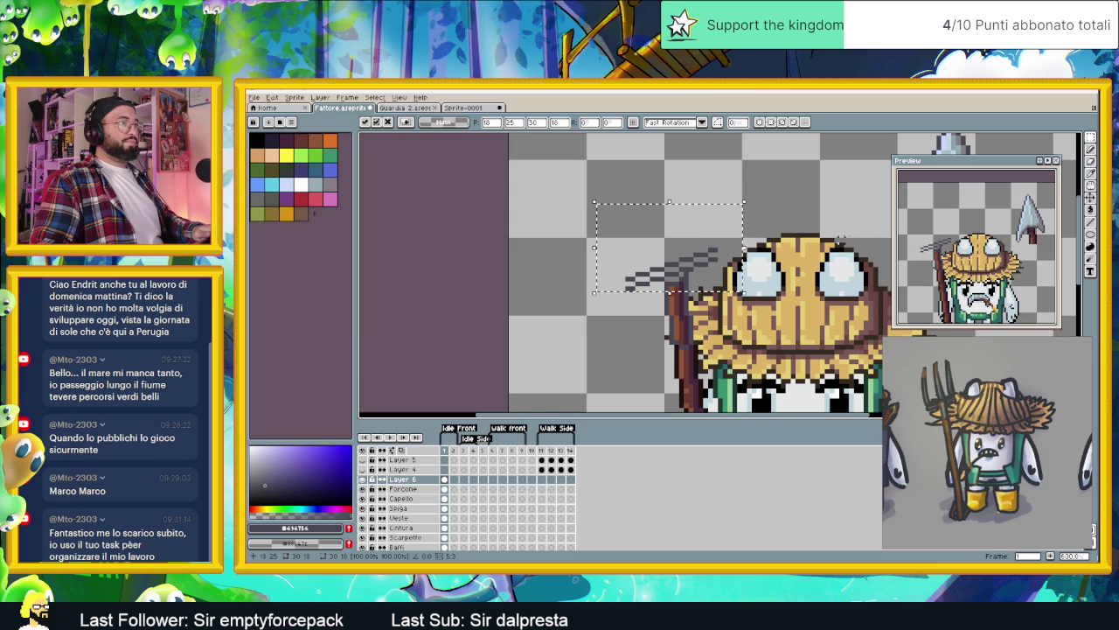
key("ctrl+d")
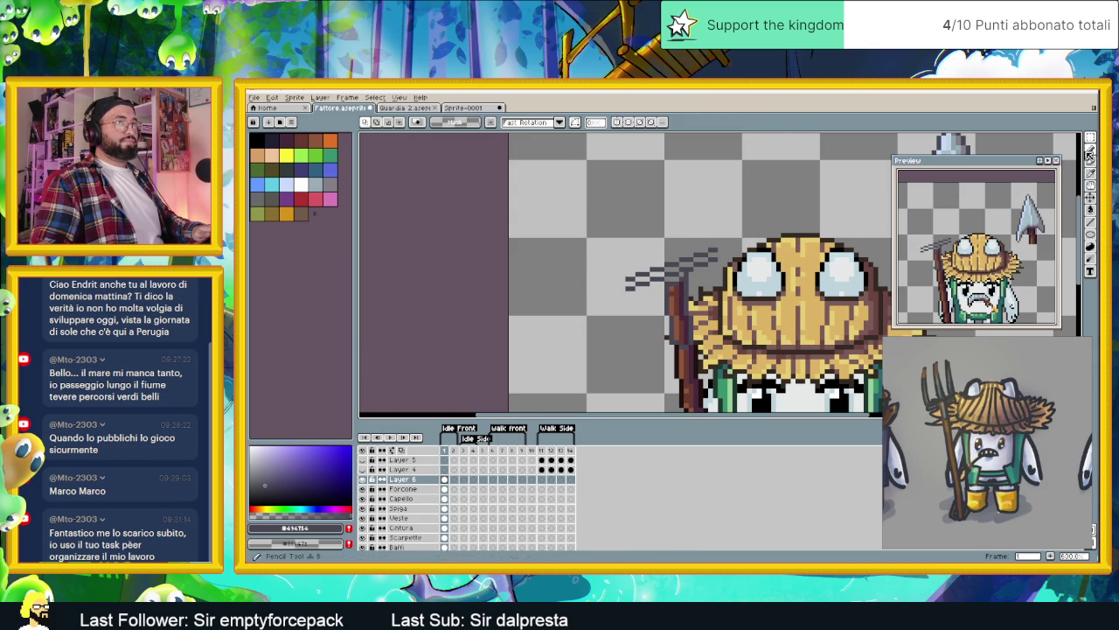
key("b")
left_click(624, 282)
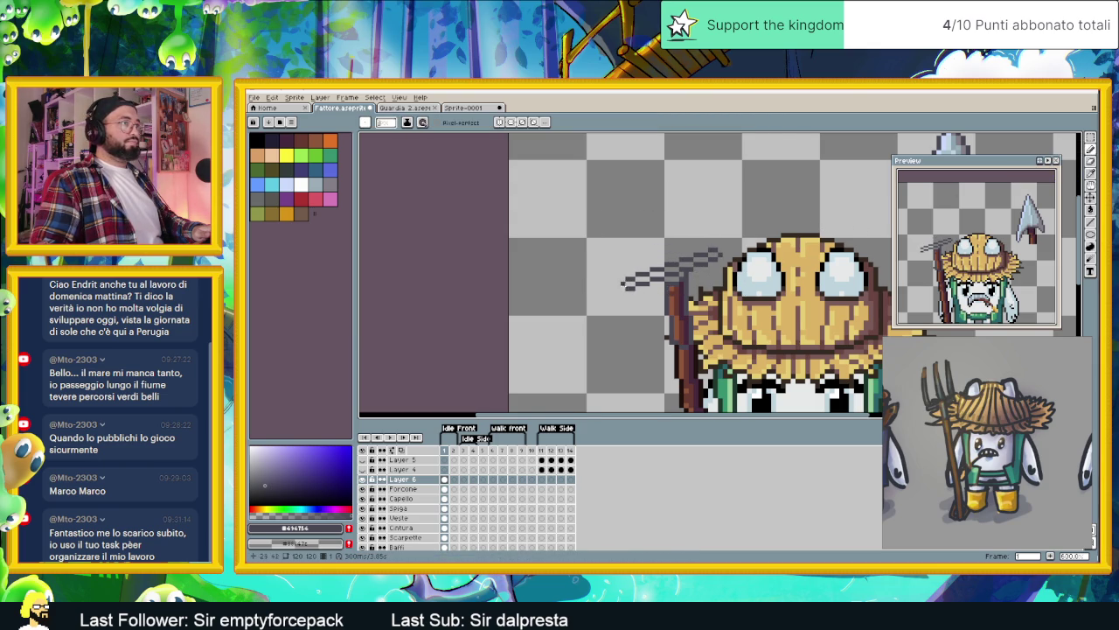
left_click_drag(621, 252, 647, 278)
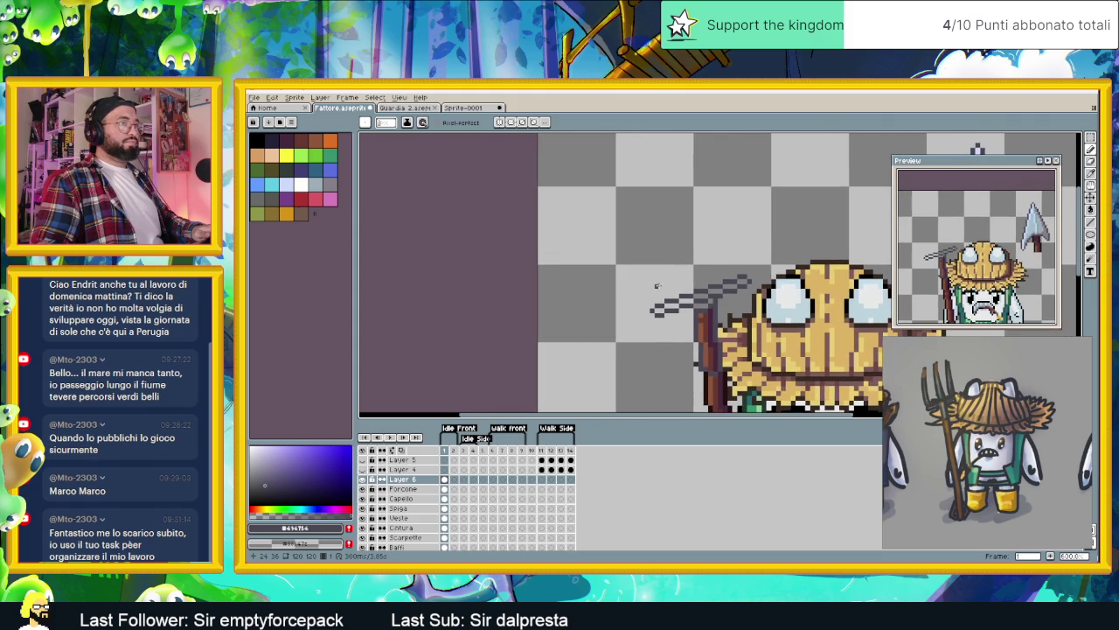
Step: Replace a straight handle line with a slightly slanted curved handle rising above the tines
left_click(1090, 223)
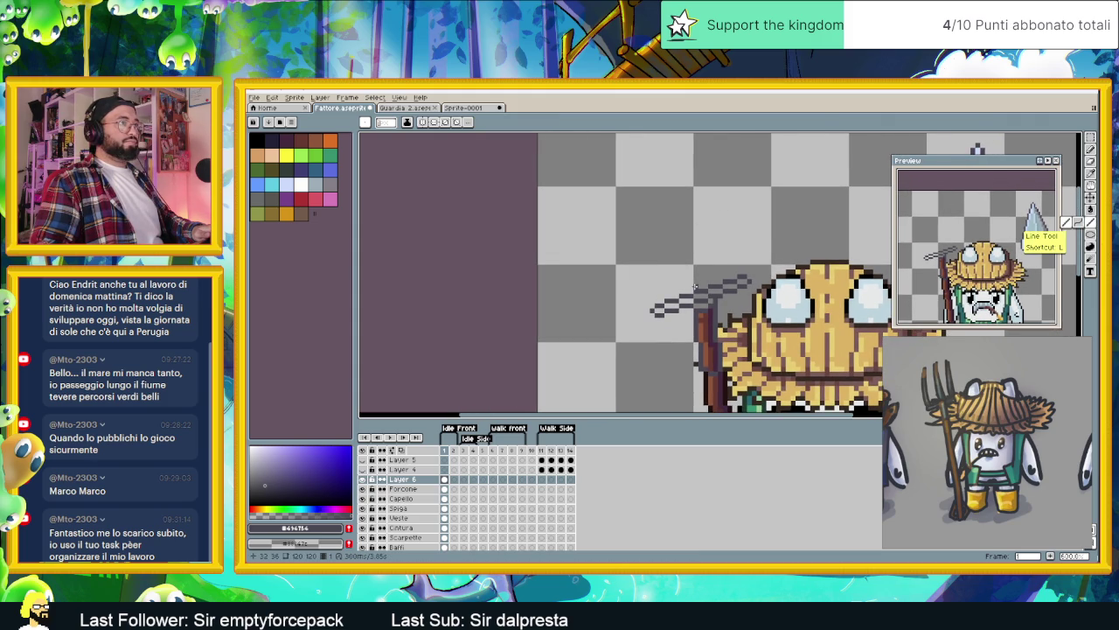
left_click_drag(695, 285, 686, 186)
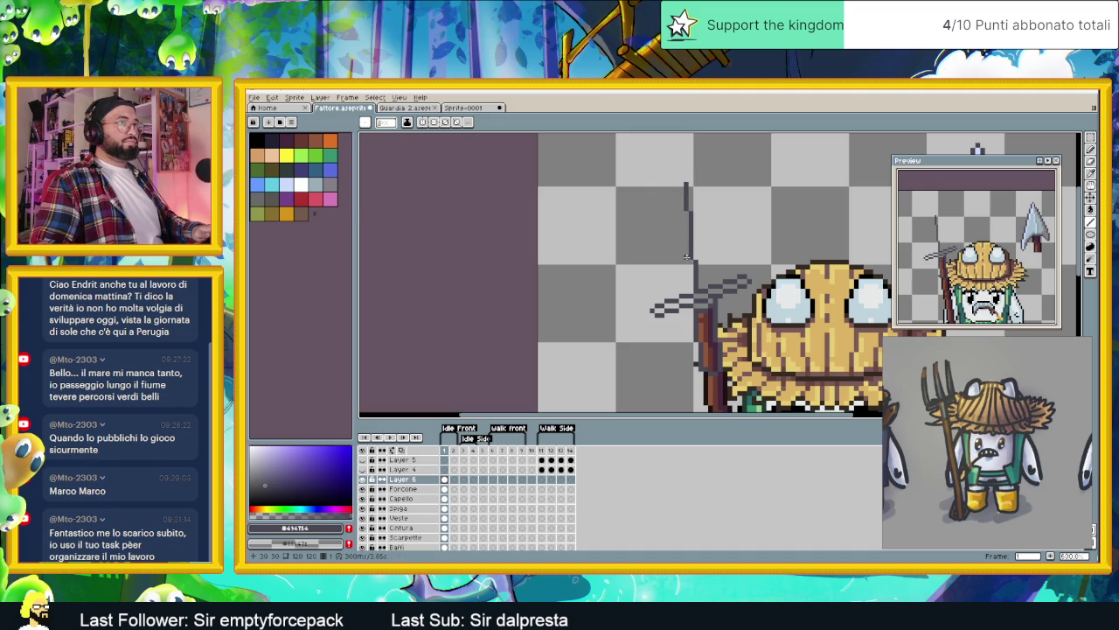
key("ctrl+z")
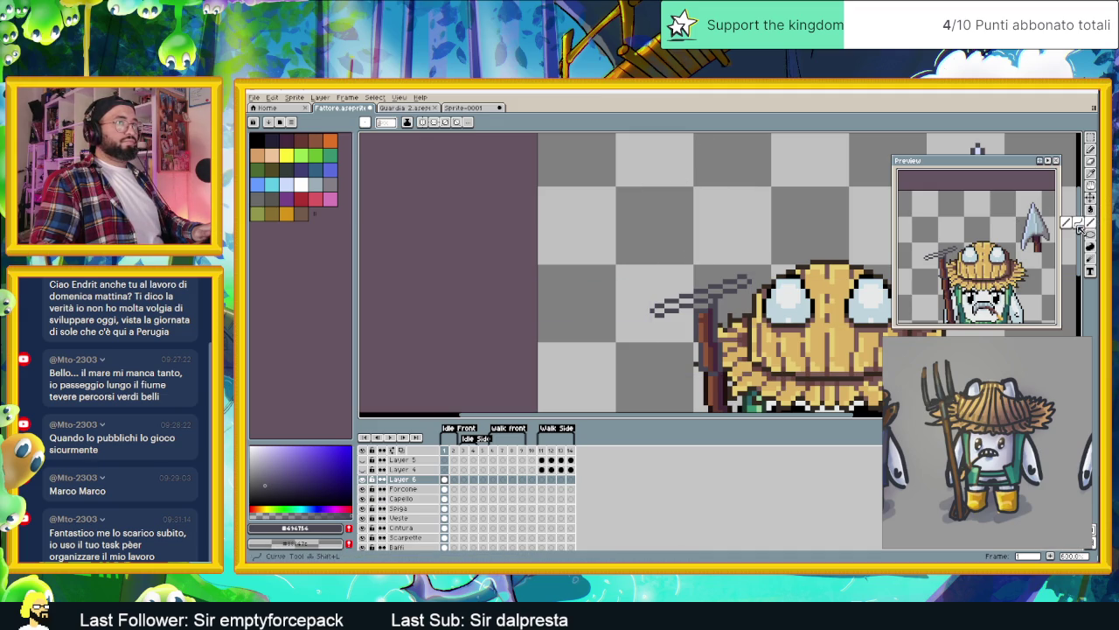
left_click(1078, 222)
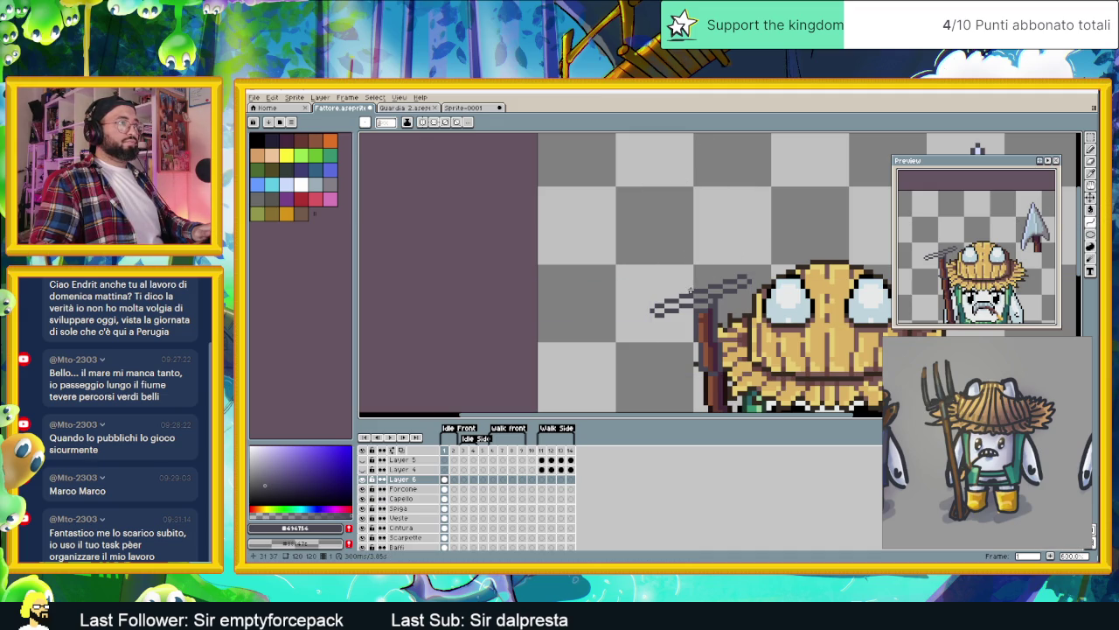
left_click_drag(678, 252, 685, 184)
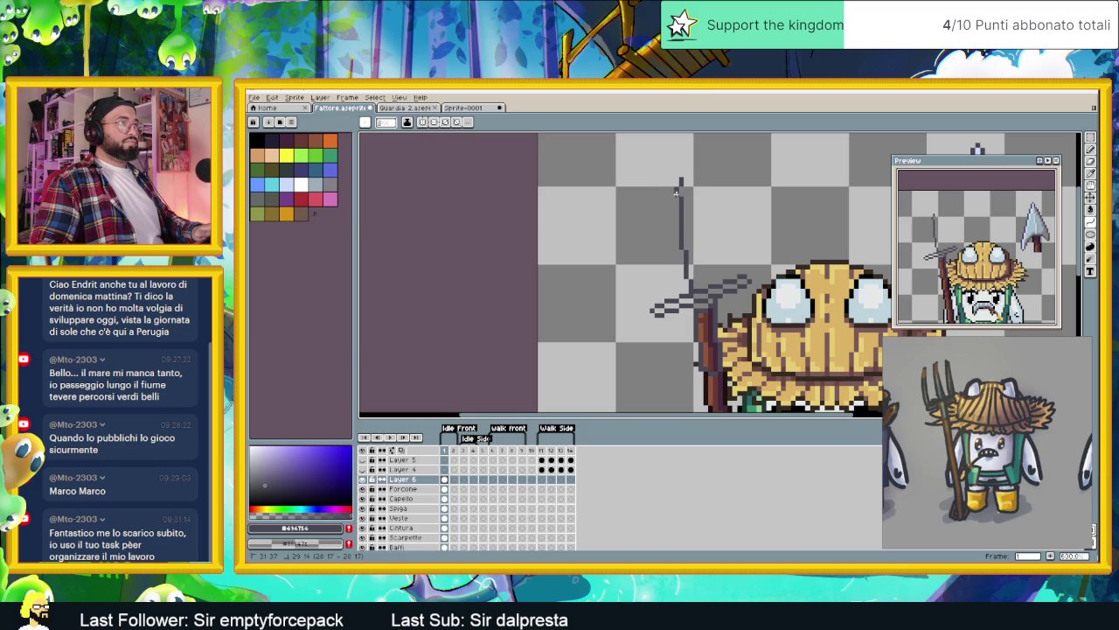
mouse_move(680, 181)
left_mouse_down()
mouse_move(673, 277)
mouse_move(674, 254)
left_mouse_up()
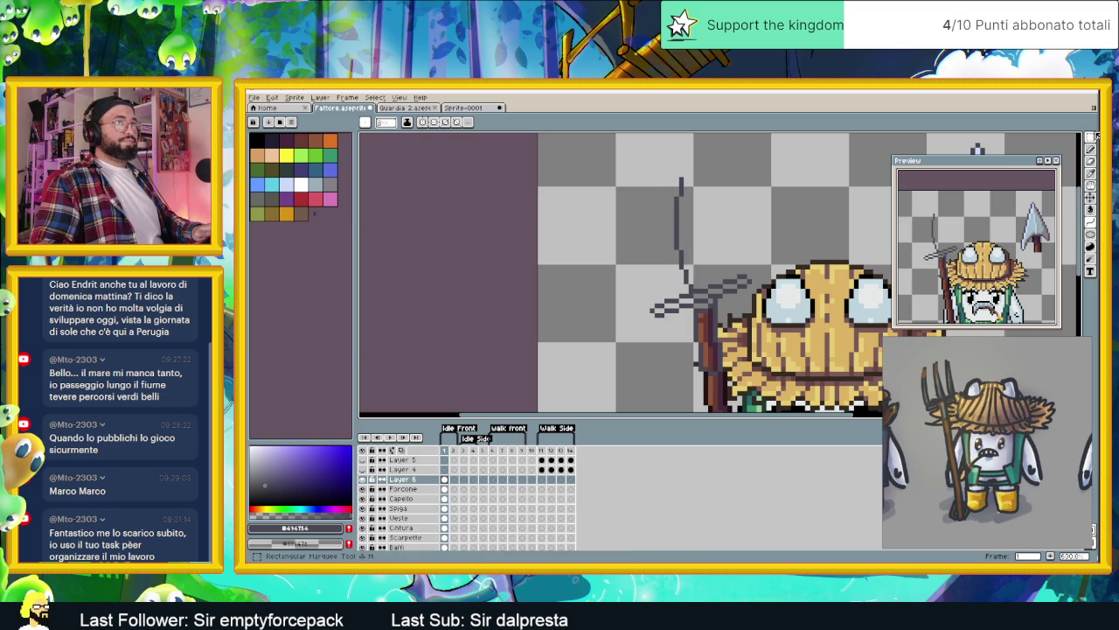
left_click(1090, 139)
Step: Shift the pitchfork handle slightly right and up
left_click_drag(651, 163, 700, 290)
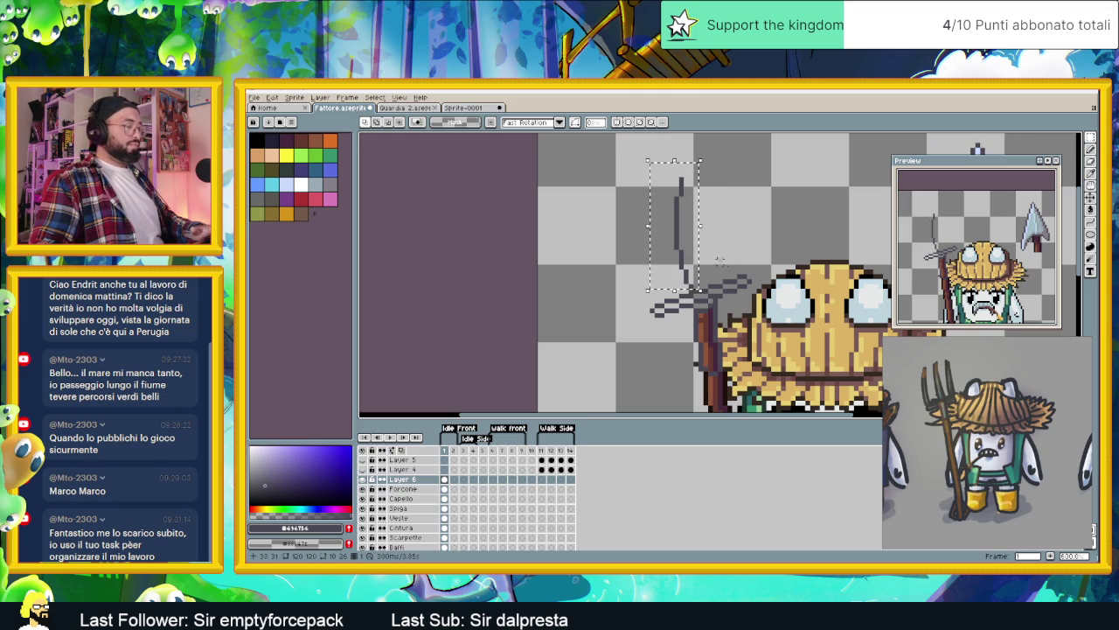
left_click_drag(683, 247, 696, 245)
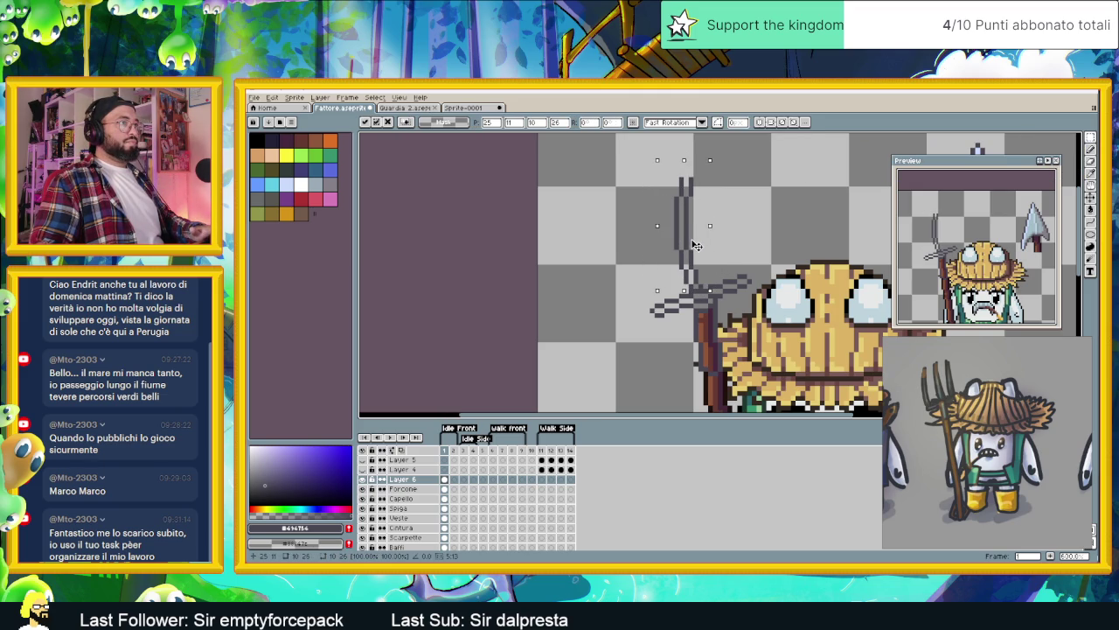
key("ctrl+d")
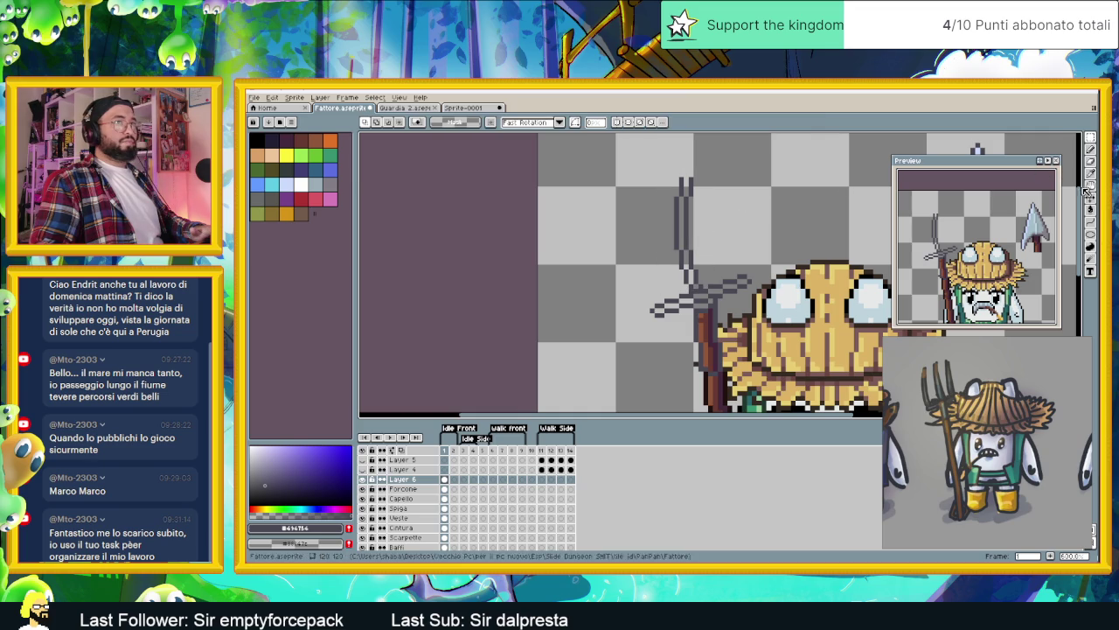
left_click(1090, 149)
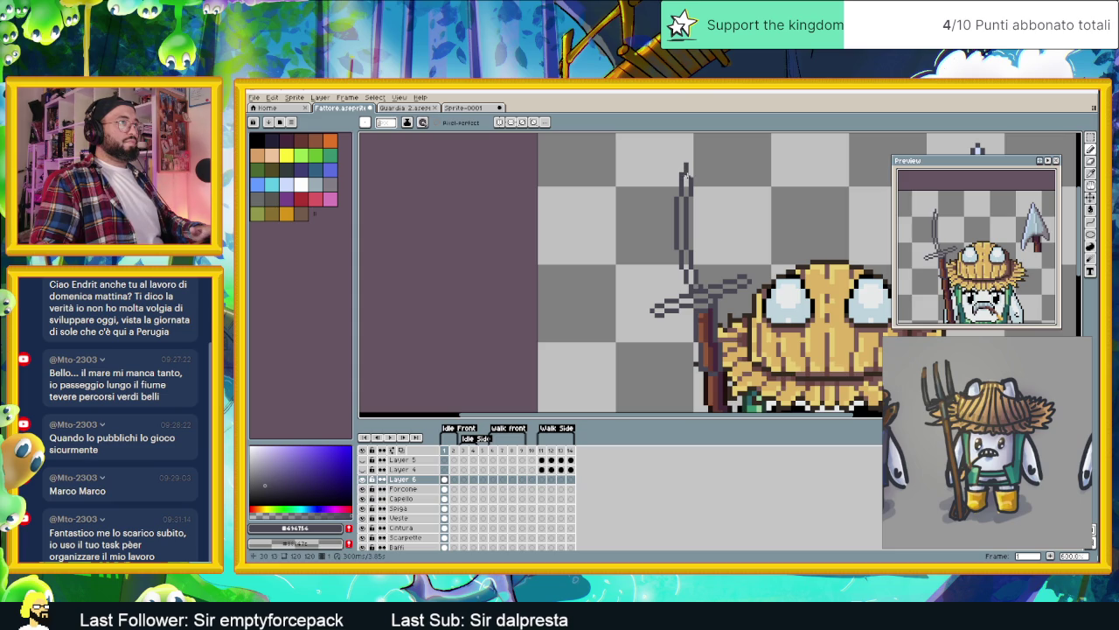
scroll(700, 178, "down", 1)
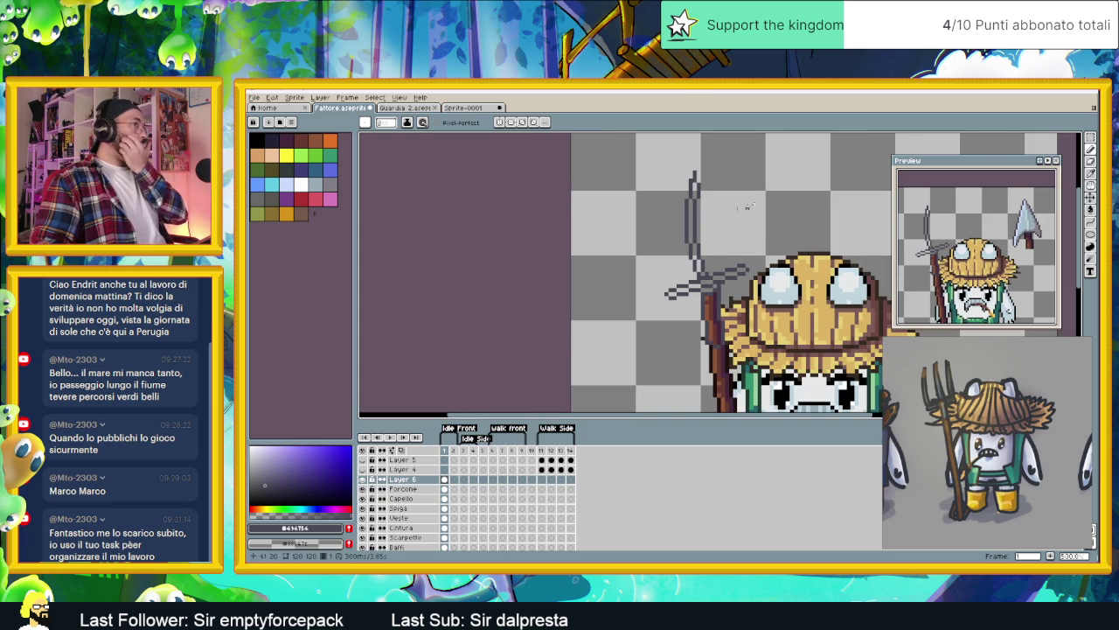
Step: Copy the tine outline and place the copy two pixels right and one down, completing the fork head
key("shift+m")
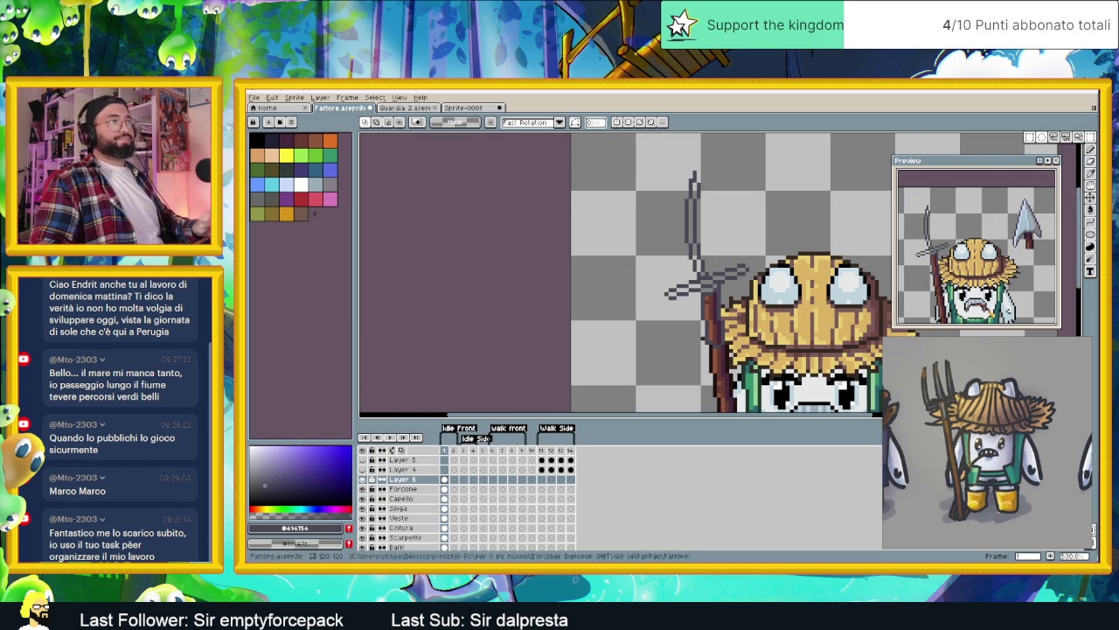
left_click_drag(680, 162, 716, 278)
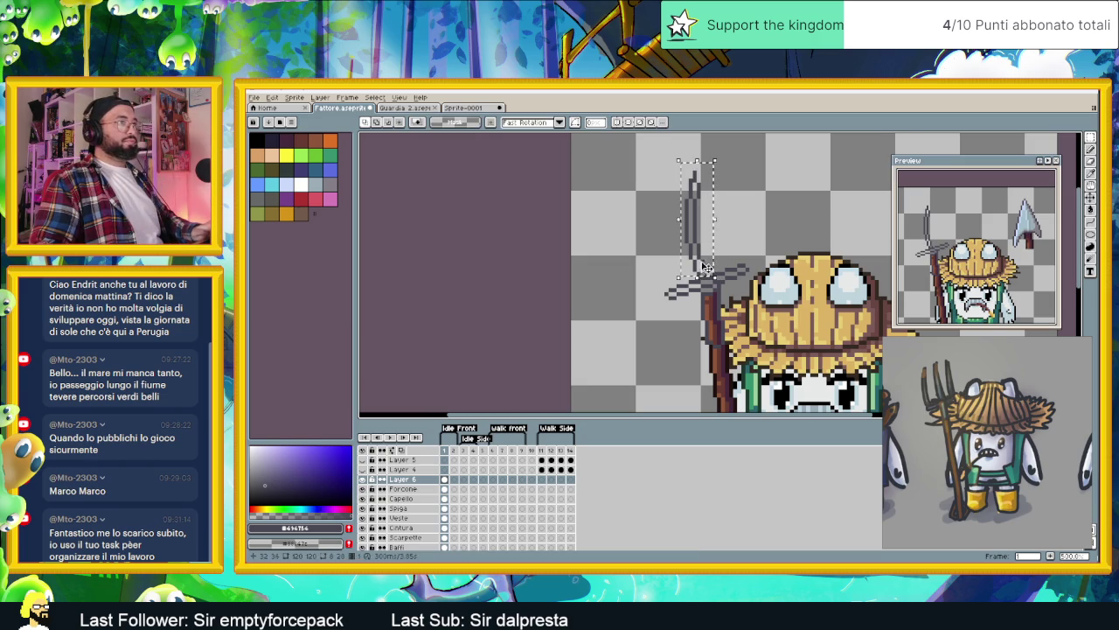
mouse_move(706, 239)
left_mouse_down()
mouse_move(737, 224)
mouse_move(659, 237)
left_mouse_up()
key("Right")
key("Down")
key("Down")
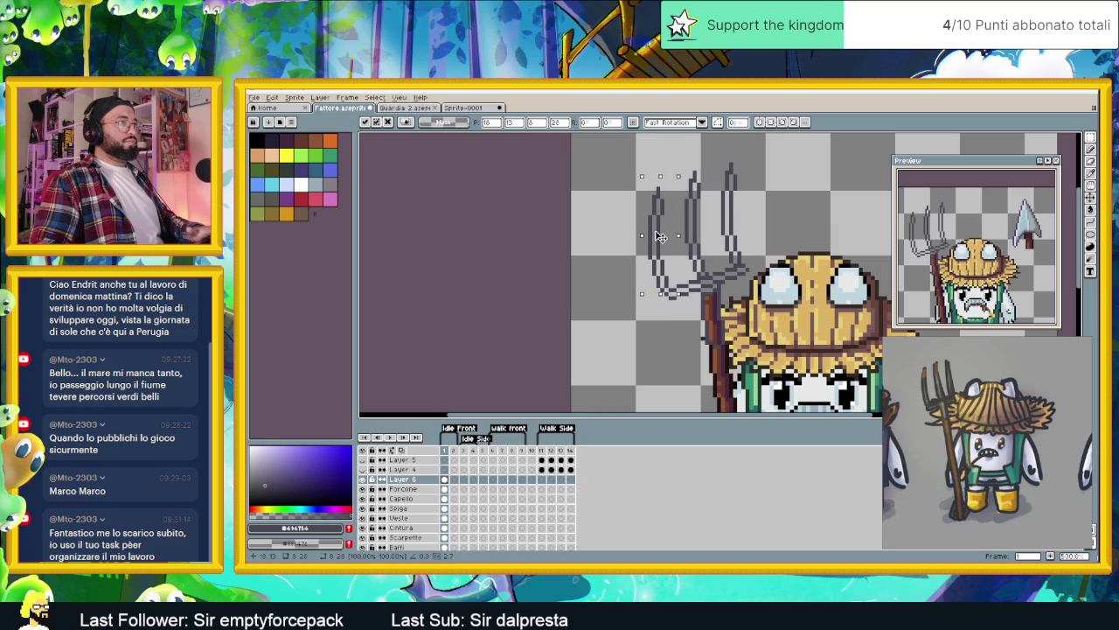
key("Right")
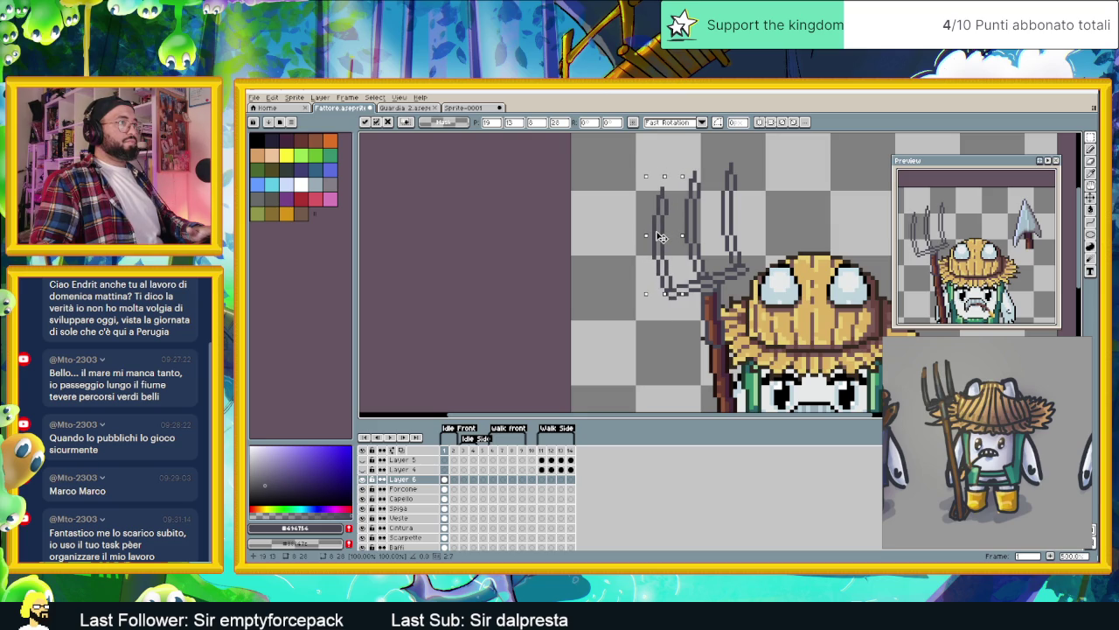
key("Return")
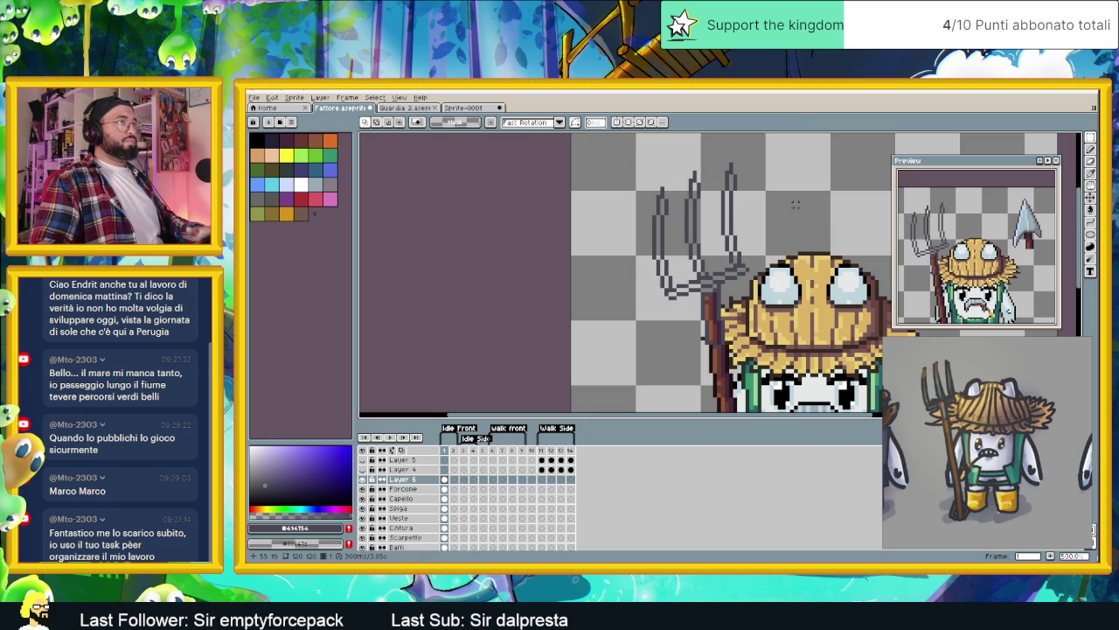
scroll(749, 237, "down", 2)
left_click_drag(749, 237, 693, 236)
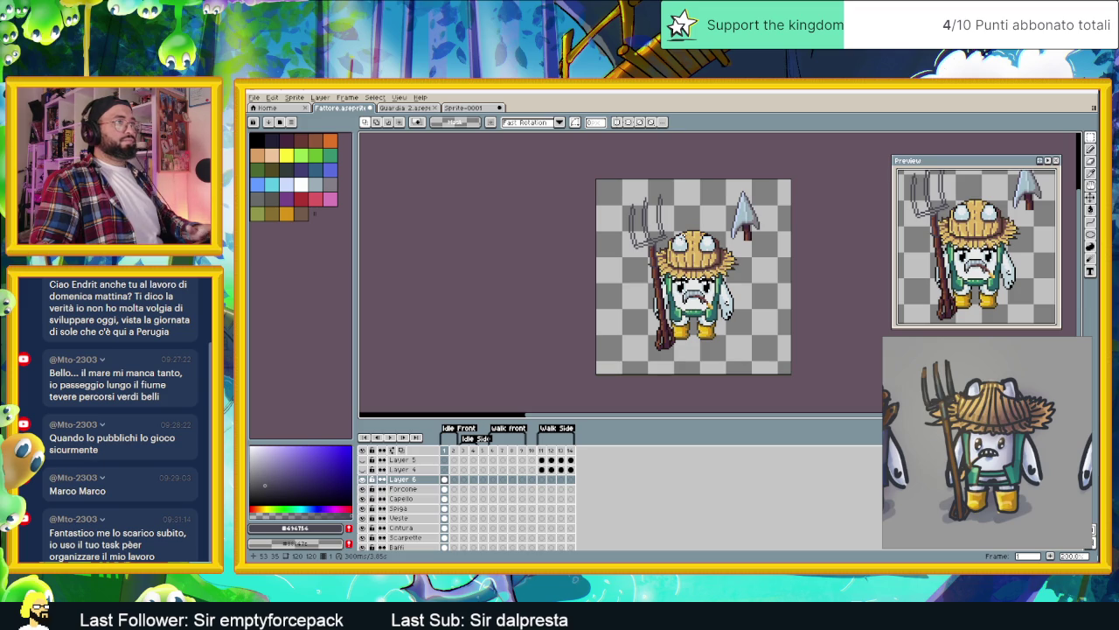
Step: Select the single-pixel pencil, then merge Layer 6 with the grey tines down into Forcone
scroll(647, 234, "up", 2)
scroll(813, 255, "up", 1)
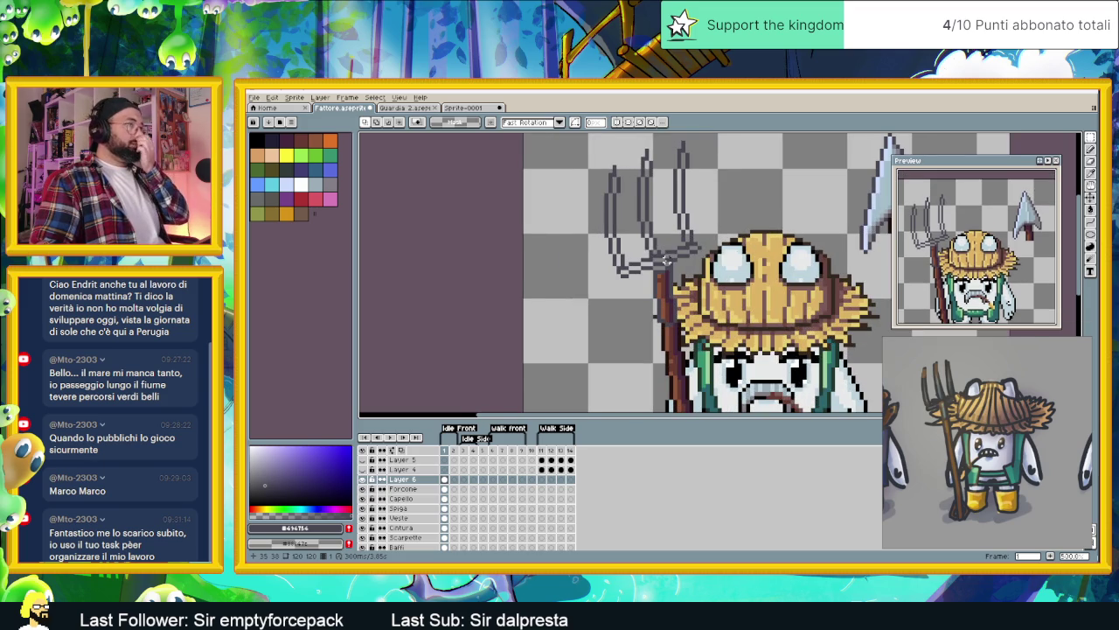
scroll(813, 255, "up", 1)
left_click(1091, 149)
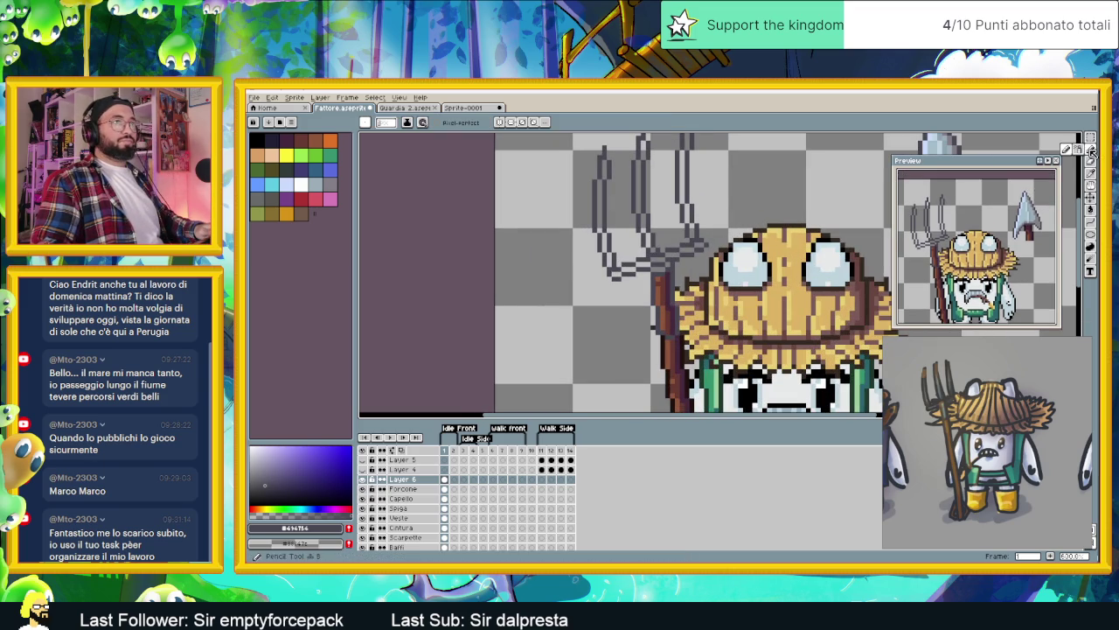
scroll(621, 324, "up", 1)
scroll(613, 350, "up", 1)
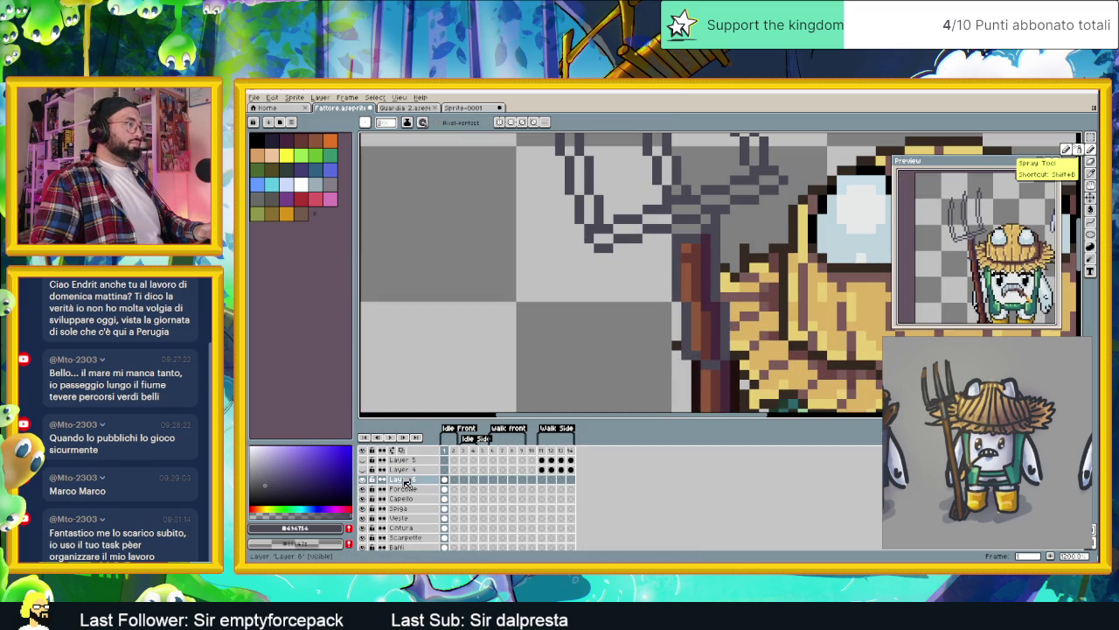
right_click(407, 480)
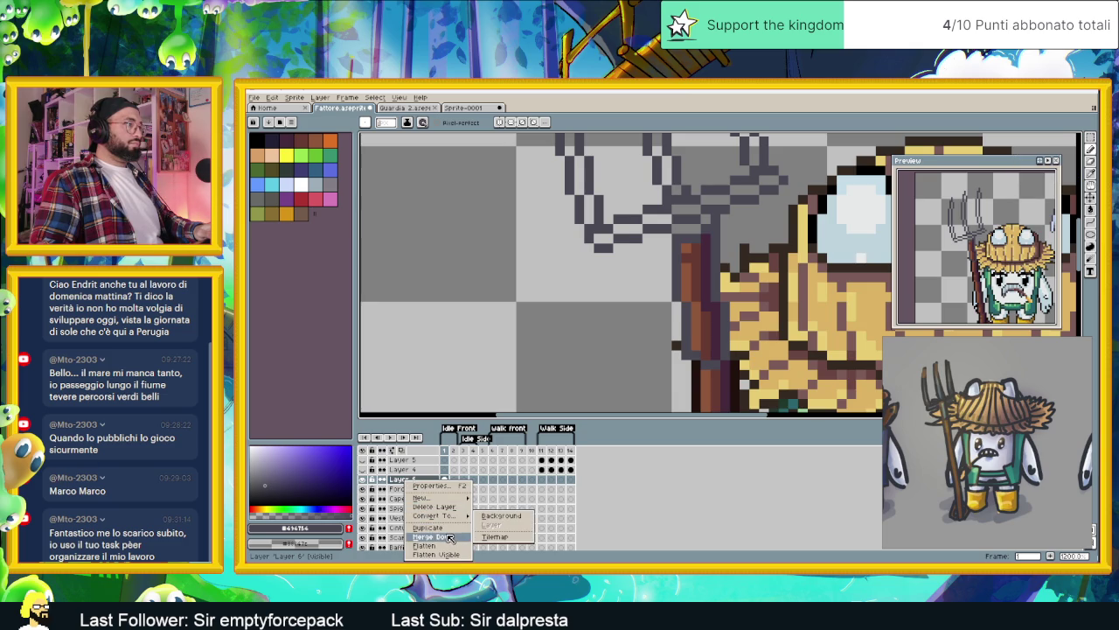
left_click(435, 506)
scroll(696, 249, "up", 1)
scroll(699, 280, "up", 1)
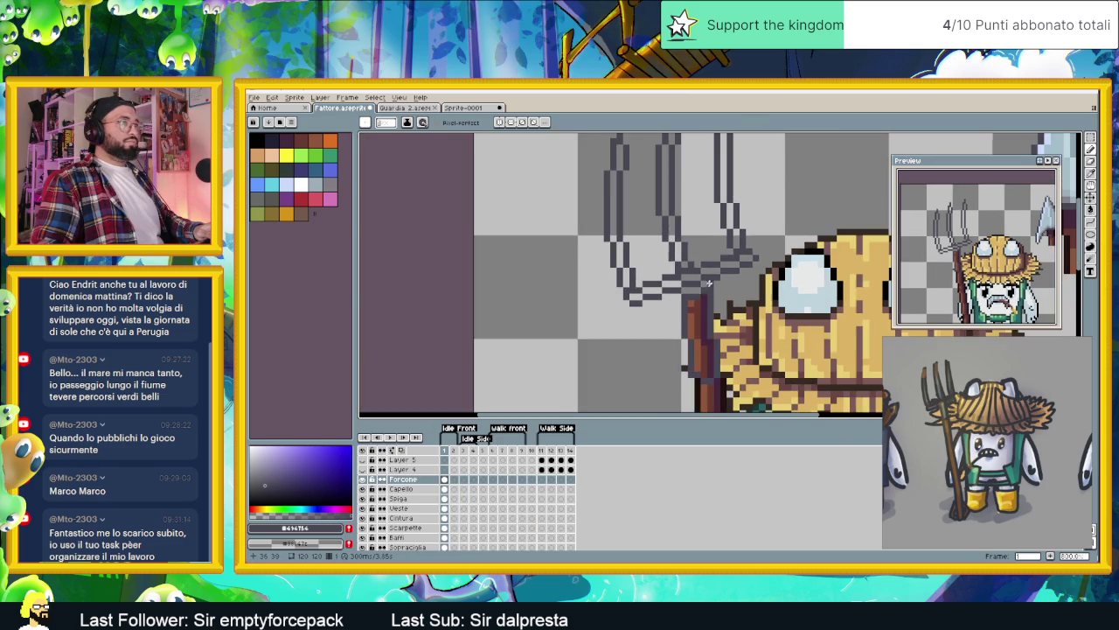
scroll(702, 289, "down", 1)
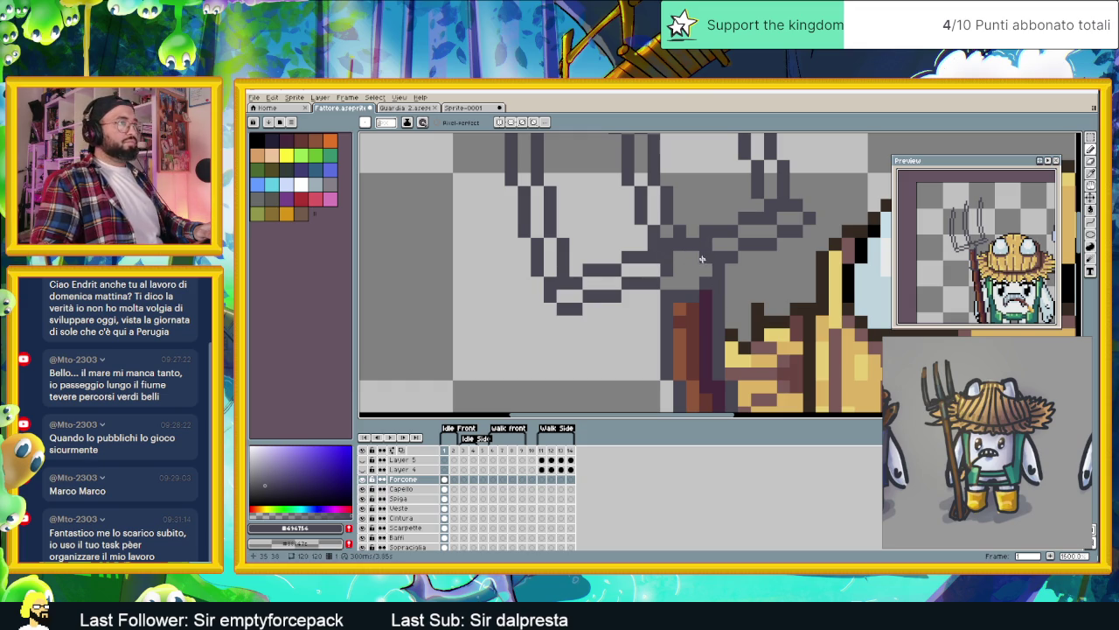
Step: Sample the spearhead's light grey and bucket-fill the pitchfork tines with it
scroll(702, 259, "down", 3)
scroll(781, 226, "right", 3)
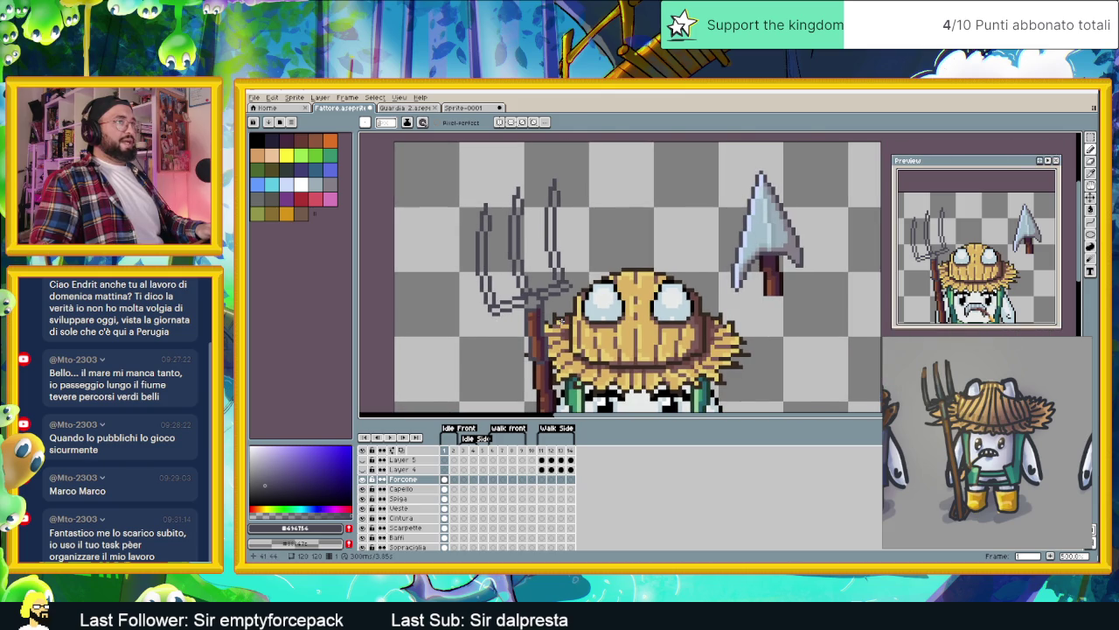
left_click(781, 225, "alt")
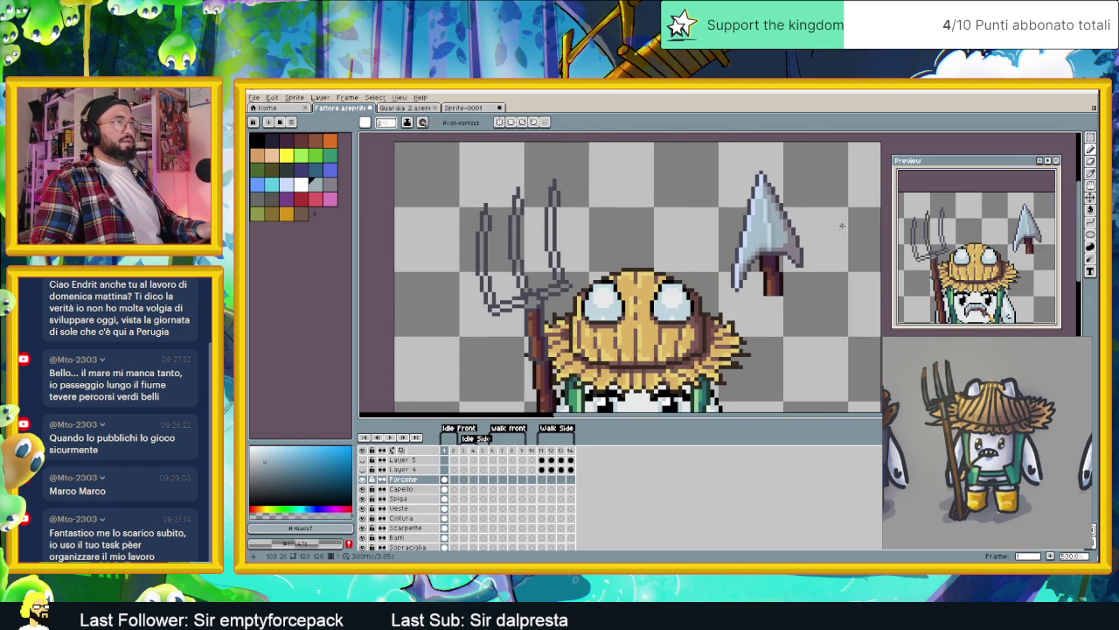
left_click(1090, 209)
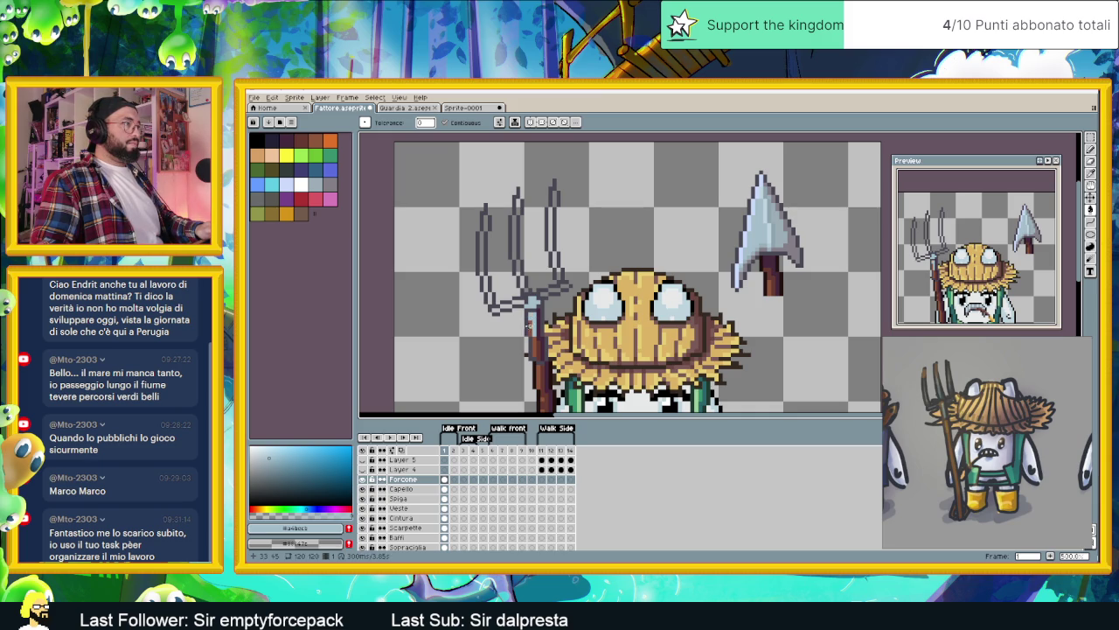
left_click_drag(537, 311, 537, 358)
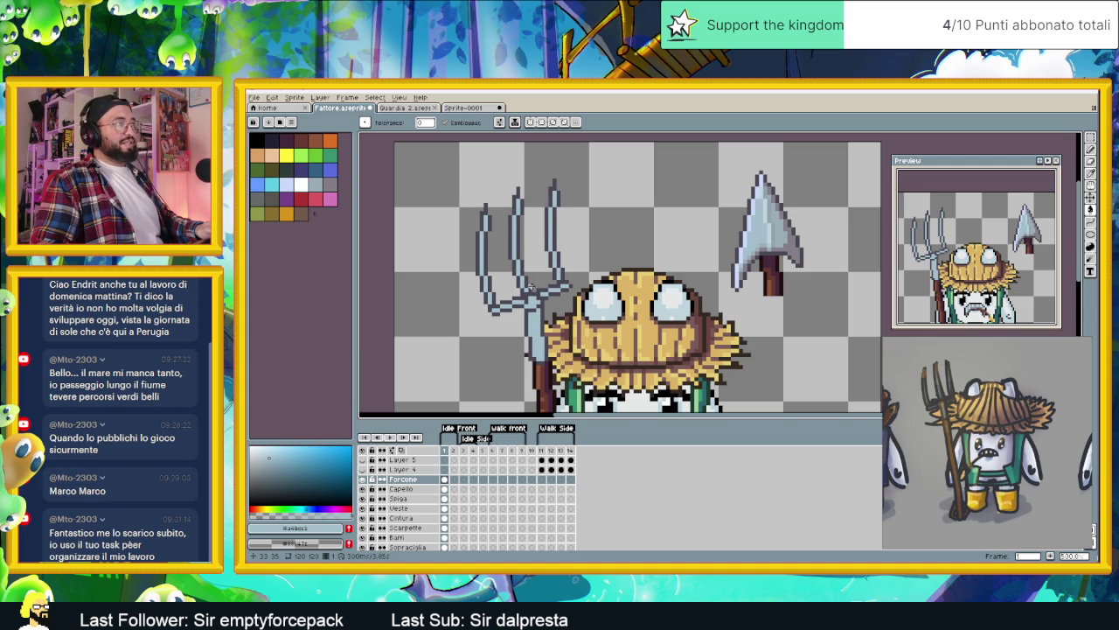
scroll(570, 303, "down", 1)
scroll(570, 302, "down", 2)
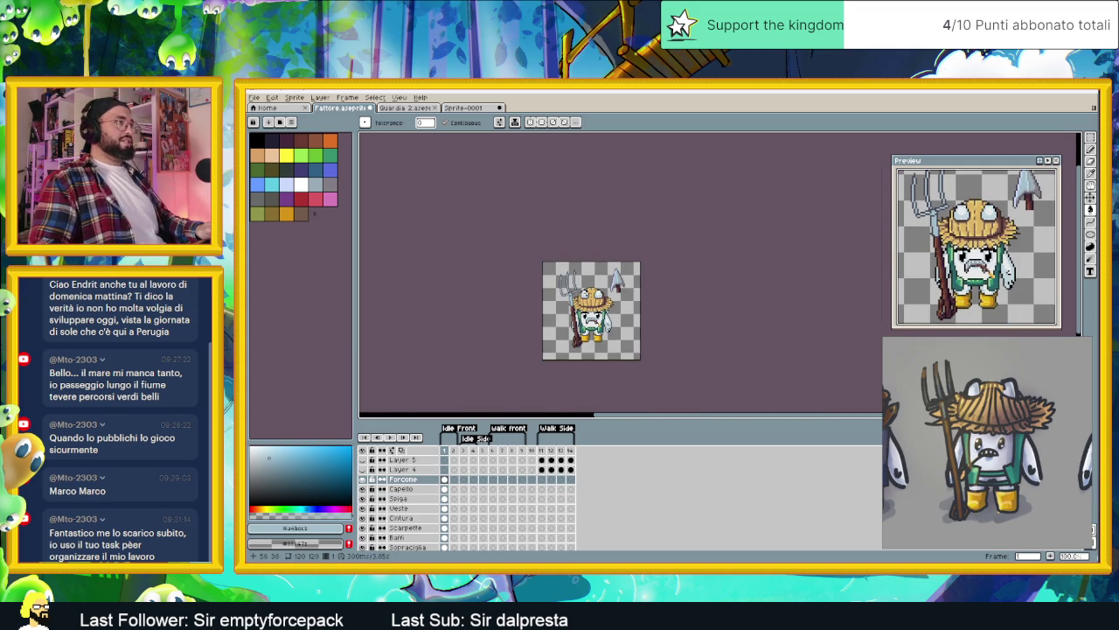
scroll(572, 297, "up", 1)
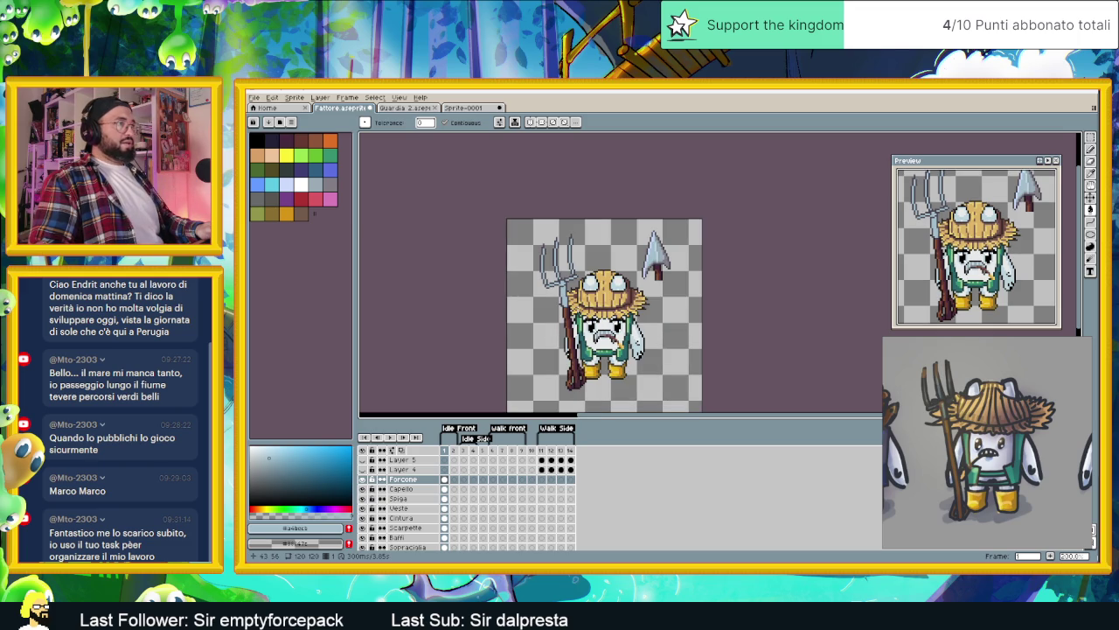
left_click_drag(582, 308, 577, 319)
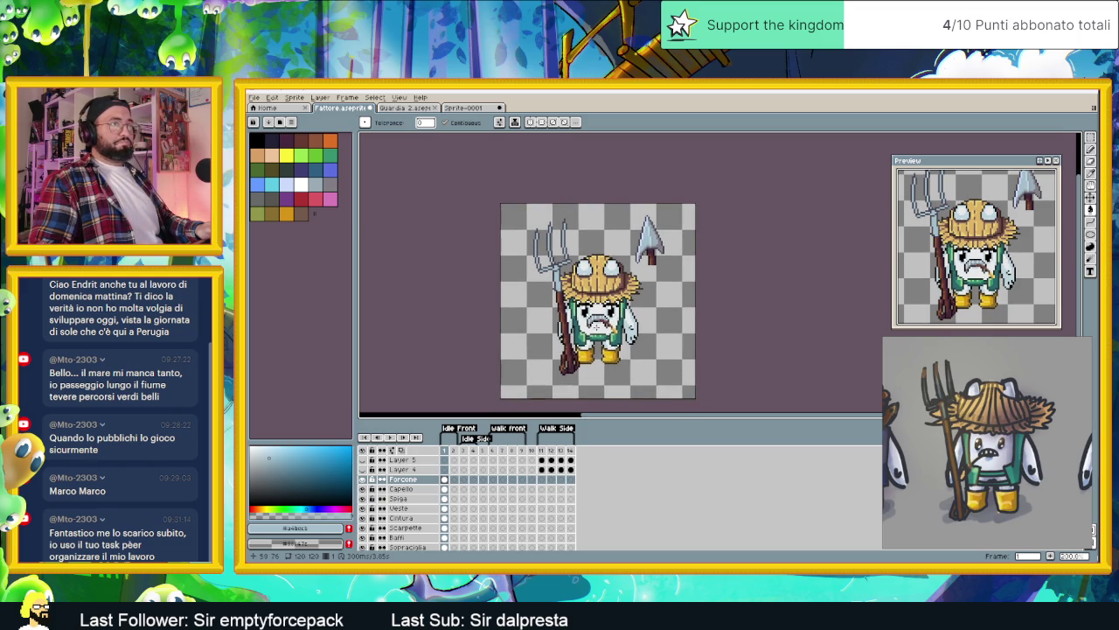
scroll(623, 331, "down", 1)
scroll(619, 333, "up", 1)
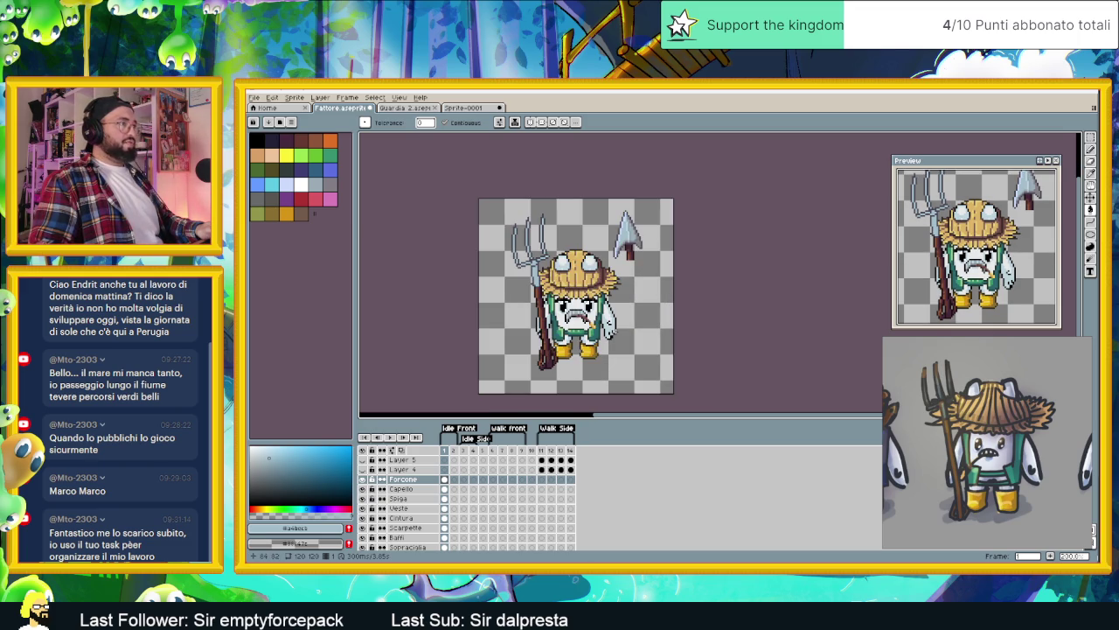